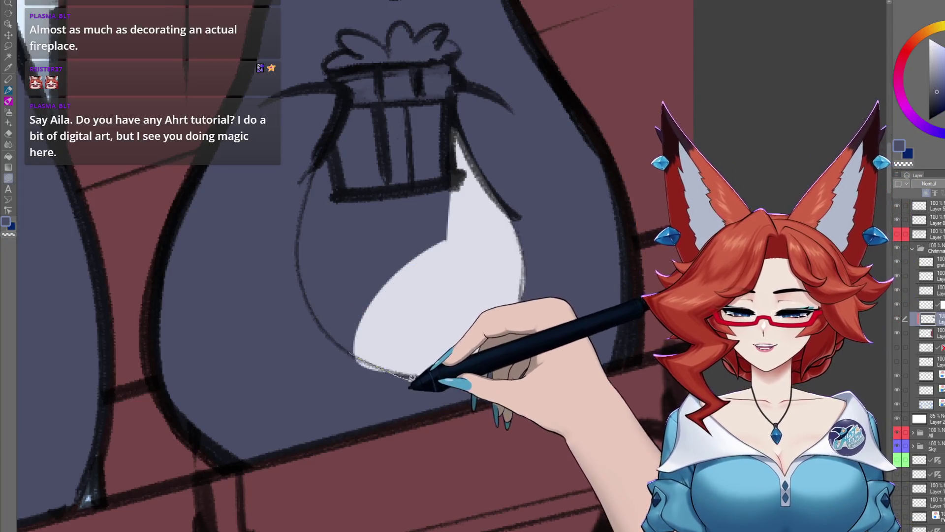
Paint blue-grey over the Santa-hat penguin's belly, undo it, and pan up to its head
{"action": "left_click", "coordinate": [538, 238], "text": "alt"}
{"action": "scroll", "coordinate": [520, 325], "scroll_direction": "down", "scroll_amount": 1}
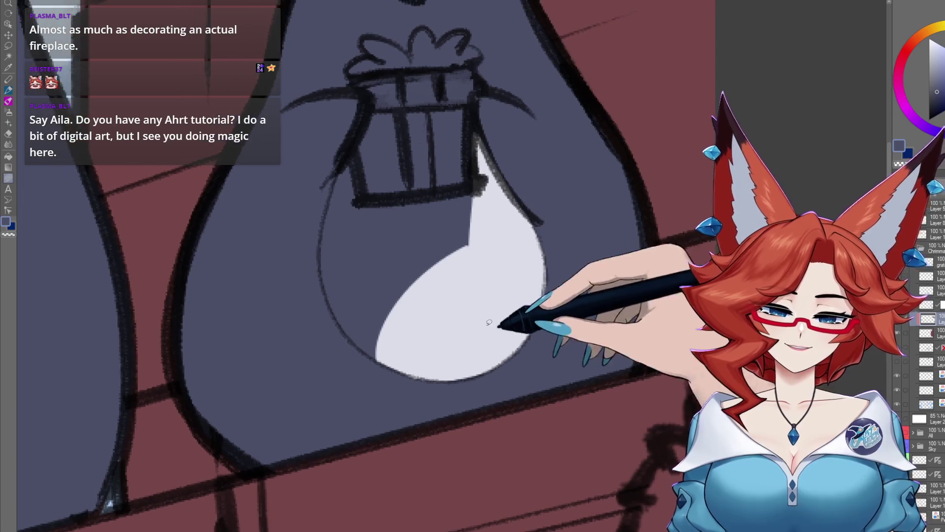
{"action": "left_click_drag", "start_coordinate": [491, 321], "coordinate": [453, 295]}
{"action": "scroll", "coordinate": [453, 295], "scroll_direction": "down", "scroll_amount": 2}
{"action": "key", "text": "ctrl+z"}
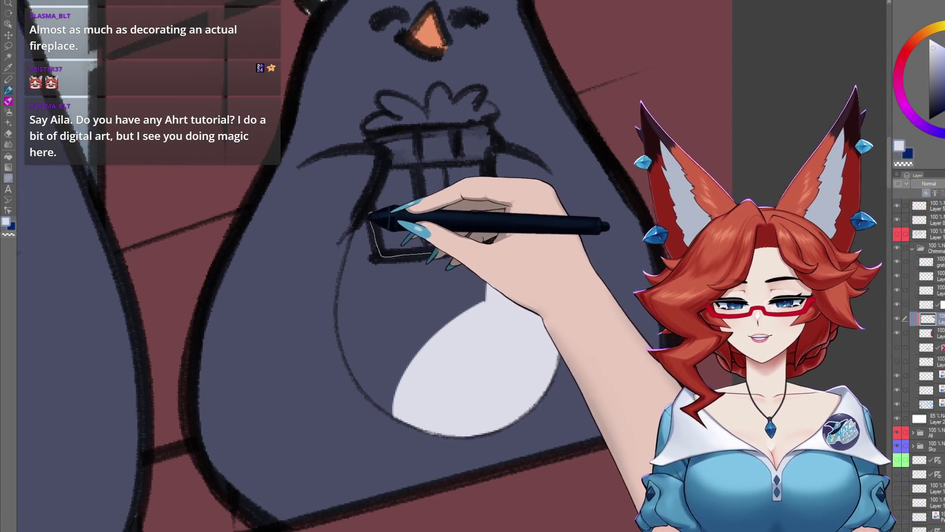
{"action": "left_click_drag", "start_coordinate": [511, 310], "coordinate": [520, 286]}
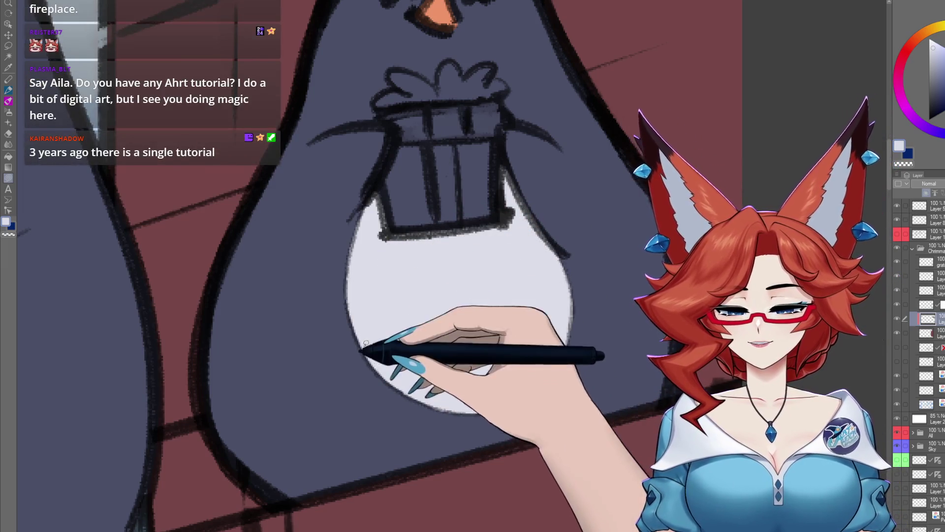
{"action": "left_click_drag", "start_coordinate": [443, 270], "coordinate": [538, 342]}
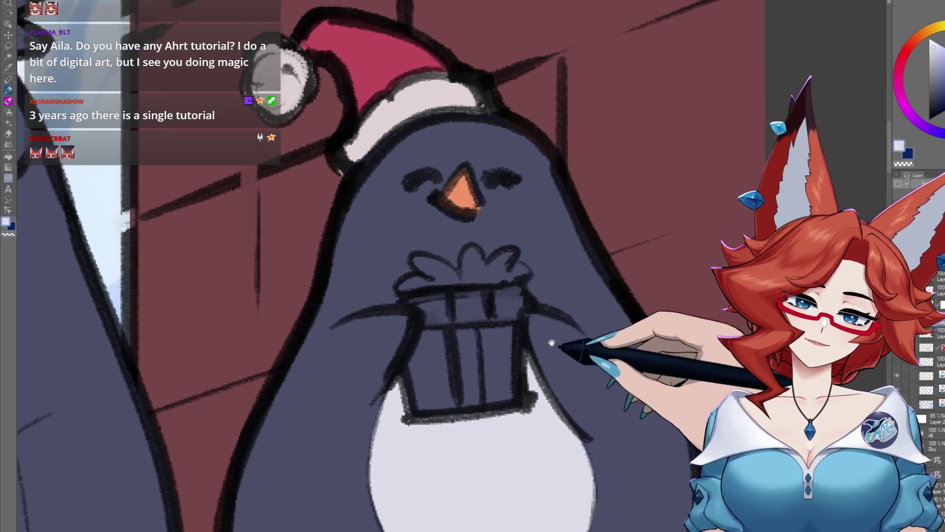
Lasso-fill the Santa-hat penguin's gift box green
{"action": "left_click_drag", "start_coordinate": [604, 274], "coordinate": [579, 286]}
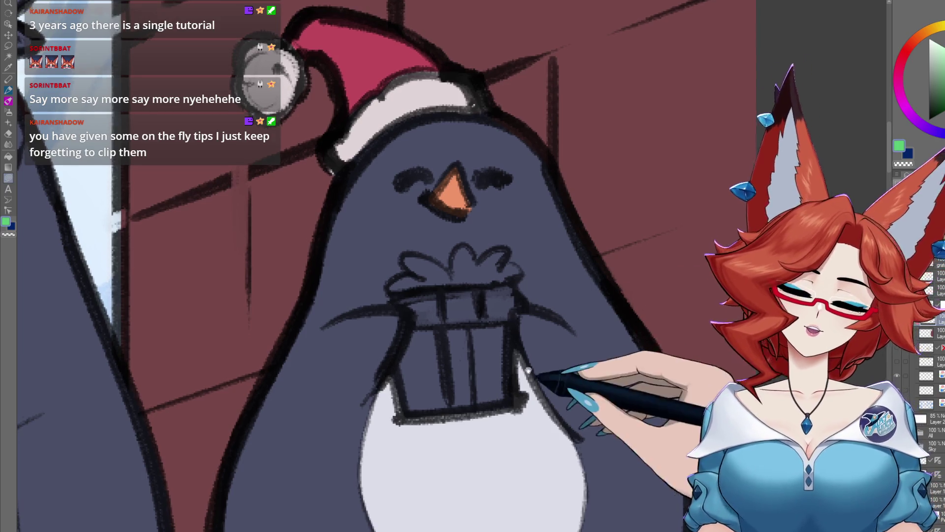
{"action": "scroll", "coordinate": [466, 438], "scroll_direction": "up", "scroll_amount": 3}
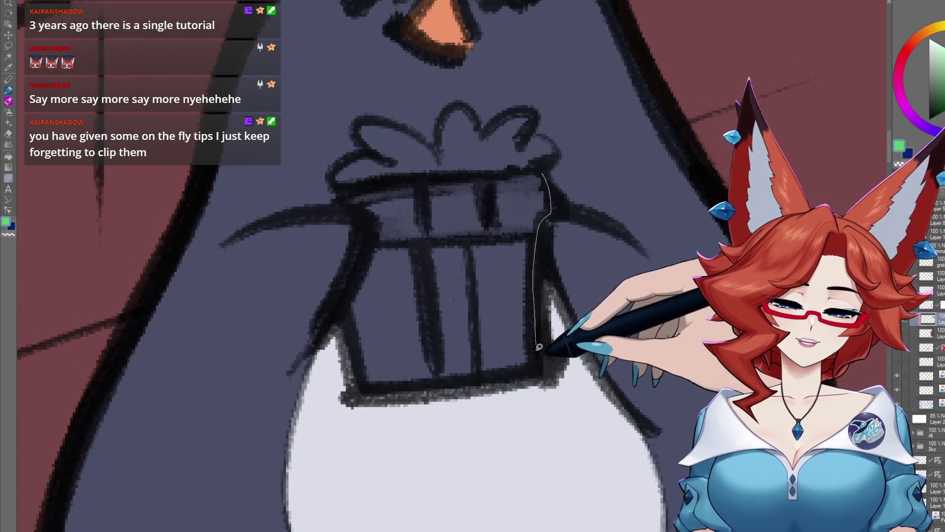
{"action": "mouse_move", "coordinate": [539, 347]}
{"action": "left_mouse_down"}
{"action": "mouse_move", "coordinate": [374, 178]}
{"action": "mouse_move", "coordinate": [546, 178]}
{"action": "left_mouse_up"}
{"action": "scroll", "coordinate": [545, 200], "scroll_direction": "up", "scroll_amount": 5}
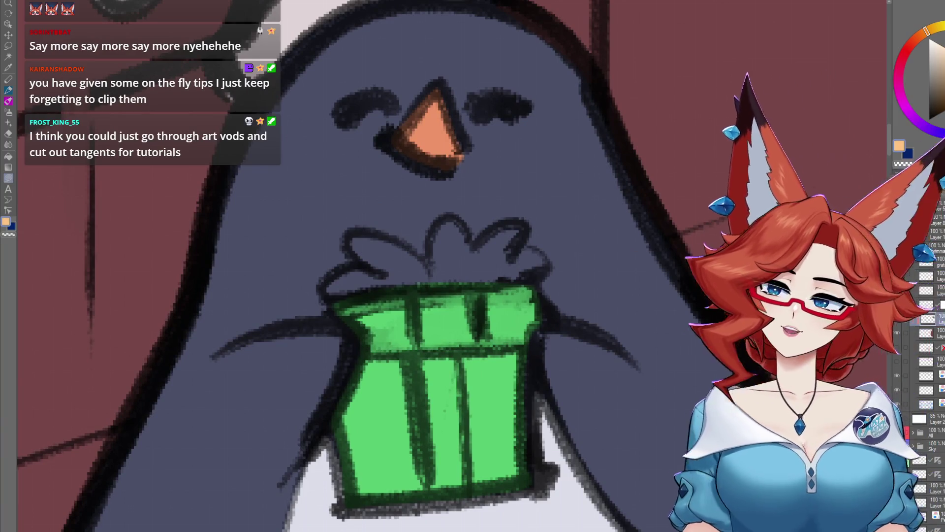
Fill the gift's bow with peach
{"action": "left_click_drag", "start_coordinate": [497, 167], "coordinate": [535, 209]}
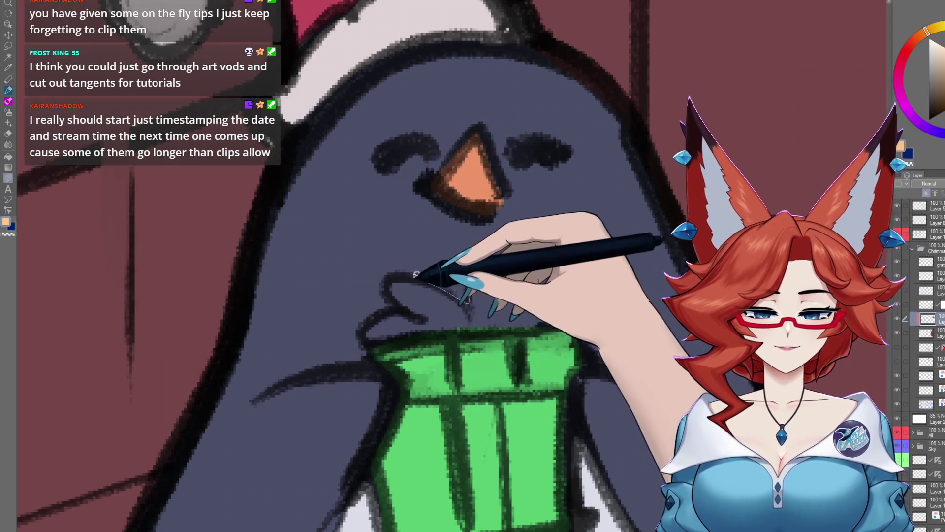
{"action": "mouse_move", "coordinate": [565, 268]}
{"action": "left_mouse_down"}
{"action": "mouse_move", "coordinate": [403, 309]}
{"action": "mouse_move", "coordinate": [566, 271]}
{"action": "left_mouse_up"}
{"action": "left_click_drag", "start_coordinate": [560, 379], "coordinate": [540, 260]}
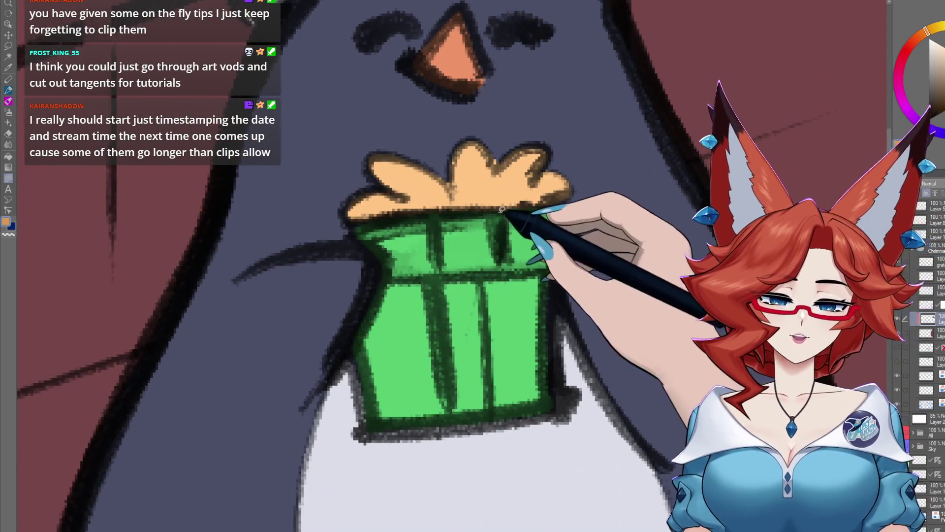
Fill the ribbon's centre knot and the gift's middle stripe brown
{"action": "left_click_drag", "start_coordinate": [501, 213], "coordinate": [439, 227]}
{"action": "left_click_drag", "start_coordinate": [516, 283], "coordinate": [504, 256]}
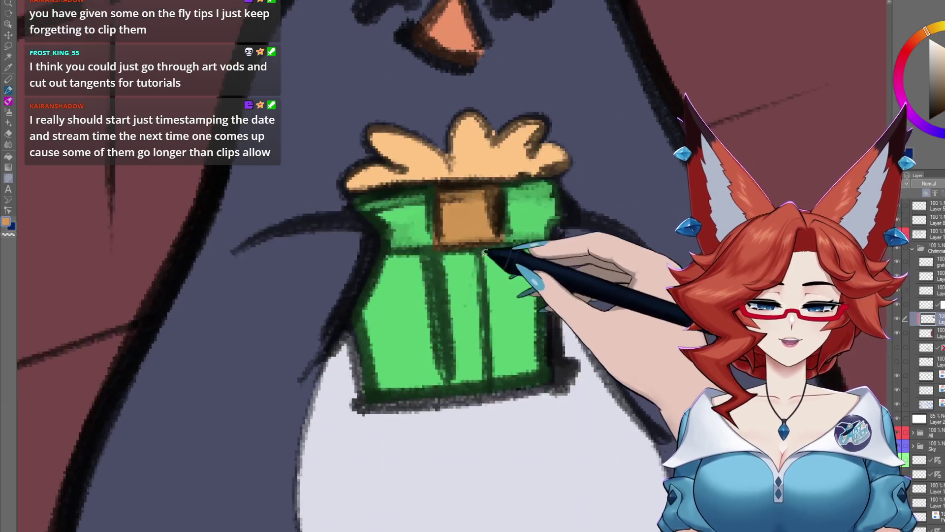
{"action": "left_click_drag", "start_coordinate": [486, 299], "coordinate": [435, 267]}
{"action": "scroll", "coordinate": [553, 300], "scroll_direction": "down", "scroll_amount": 3}
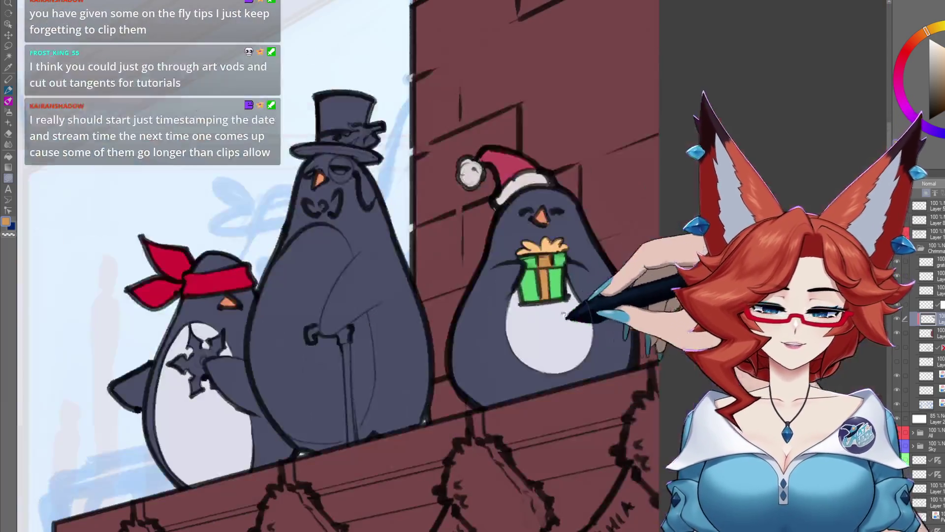
{"action": "scroll", "coordinate": [601, 312], "scroll_direction": "down", "scroll_amount": 3}
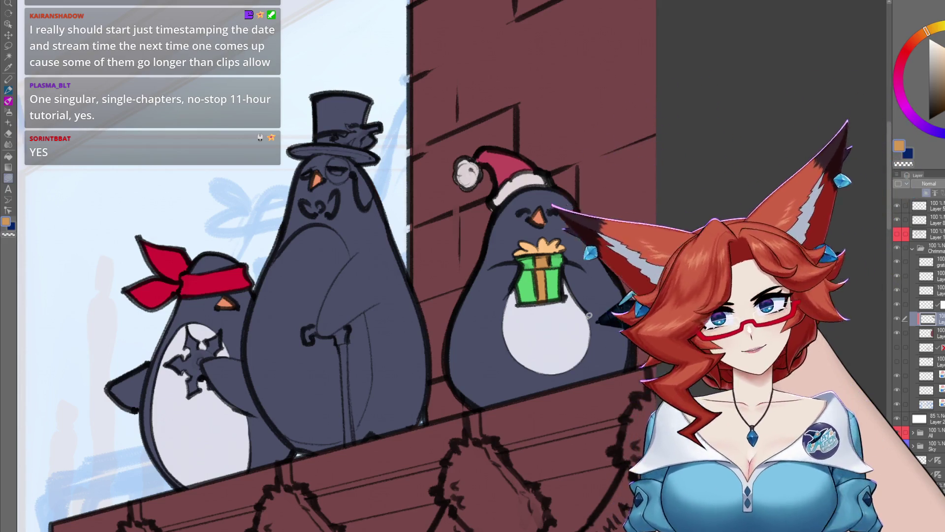
{"action": "mouse_move", "coordinate": [549, 324]}
{"action": "left_mouse_down"}
{"action": "mouse_move", "coordinate": [605, 299]}
{"action": "mouse_move", "coordinate": [545, 311]}
{"action": "left_mouse_up"}
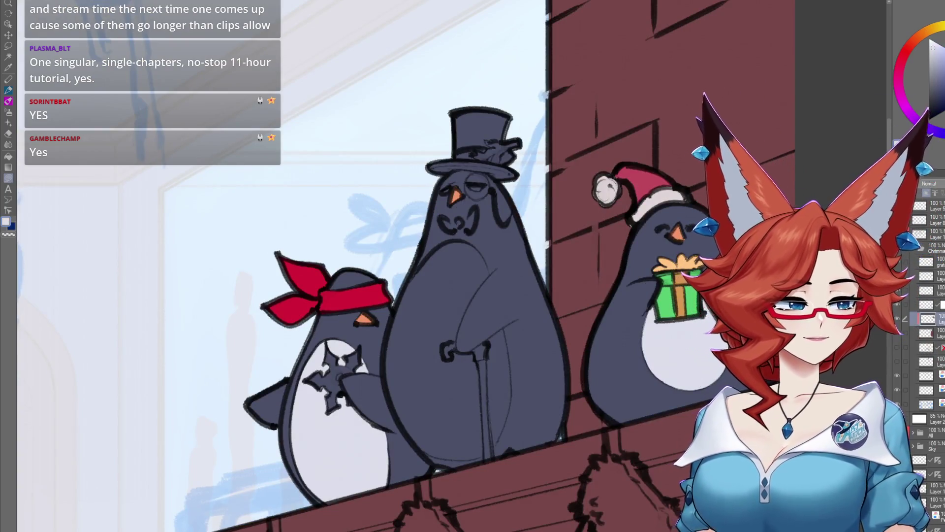
{"action": "left_click_drag", "start_coordinate": [665, 268], "coordinate": [626, 259]}
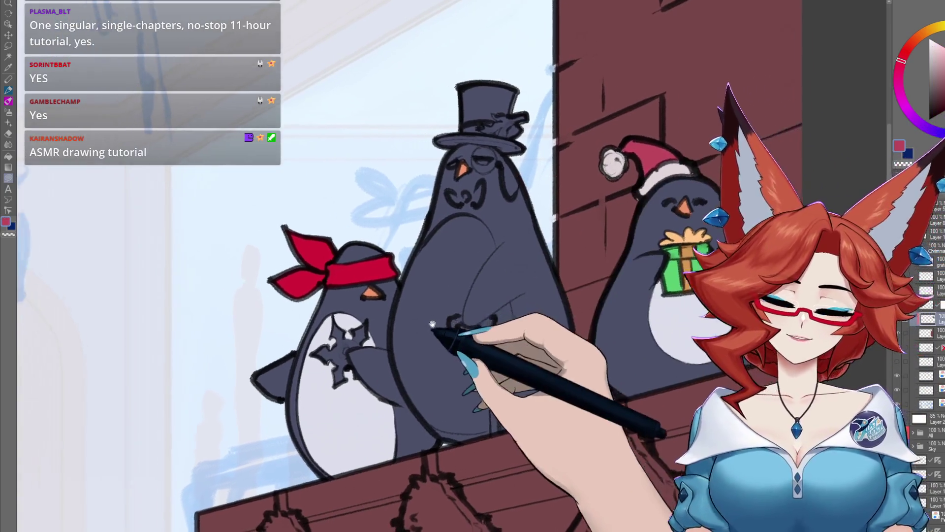
{"action": "left_click_drag", "start_coordinate": [351, 308], "coordinate": [486, 299]}
{"action": "scroll", "coordinate": [486, 298], "scroll_direction": "up", "scroll_amount": 1}
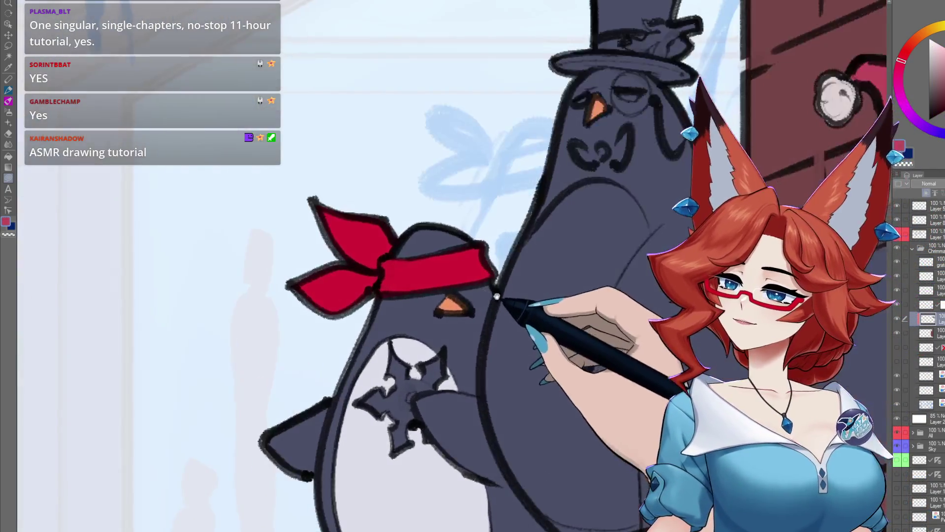
Recolour the bandana's band and wings to a single rose-red shade
{"action": "scroll", "coordinate": [502, 303], "scroll_direction": "up", "scroll_amount": 1}
{"action": "scroll", "coordinate": [522, 308], "scroll_direction": "up", "scroll_amount": 1}
{"action": "scroll", "coordinate": [539, 313], "scroll_direction": "up", "scroll_amount": 1}
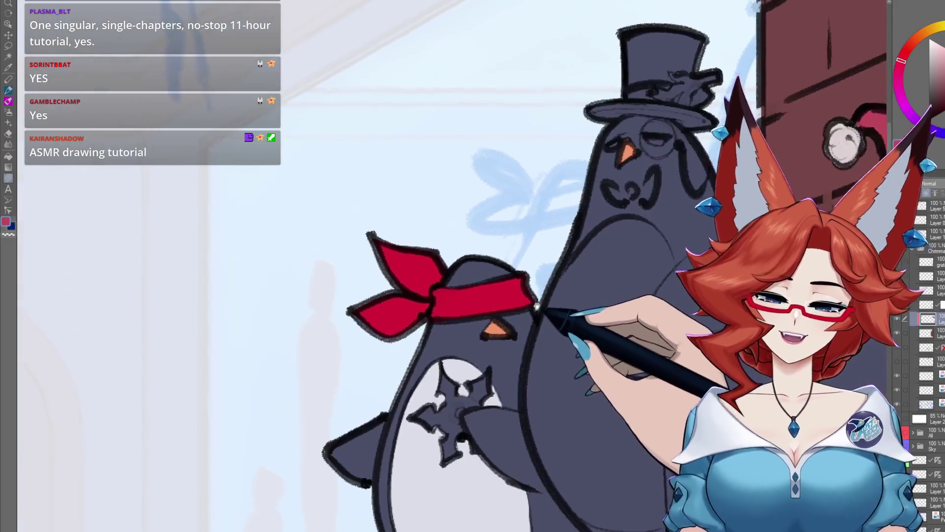
{"action": "scroll", "coordinate": [544, 307], "scroll_direction": "up", "scroll_amount": 2}
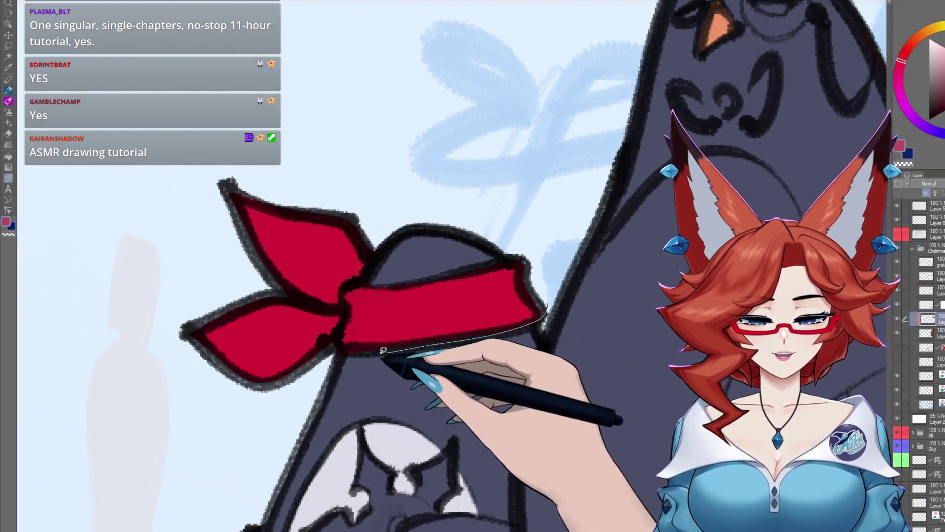
{"action": "left_click_drag", "start_coordinate": [383, 350], "coordinate": [366, 283]}
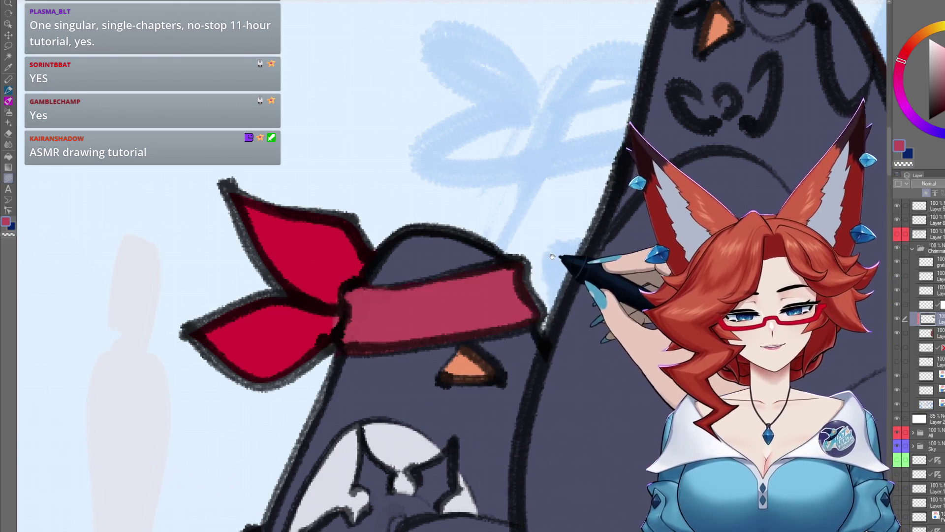
{"action": "left_click_drag", "start_coordinate": [552, 256], "coordinate": [577, 257]}
{"action": "left_click_drag", "start_coordinate": [305, 291], "coordinate": [499, 299]}
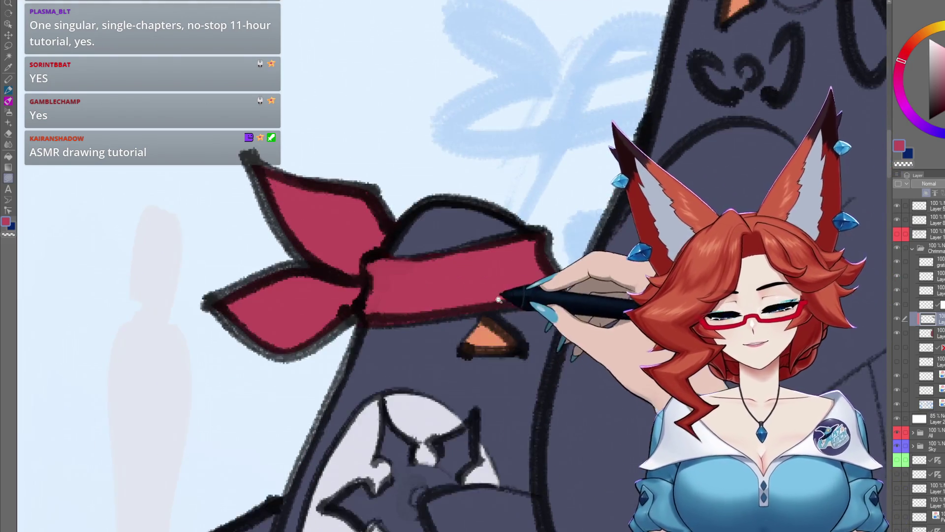
{"action": "scroll", "coordinate": [498, 300], "scroll_direction": "down", "scroll_amount": 5}
{"action": "scroll", "coordinate": [637, 267], "scroll_direction": "up", "scroll_amount": 5}
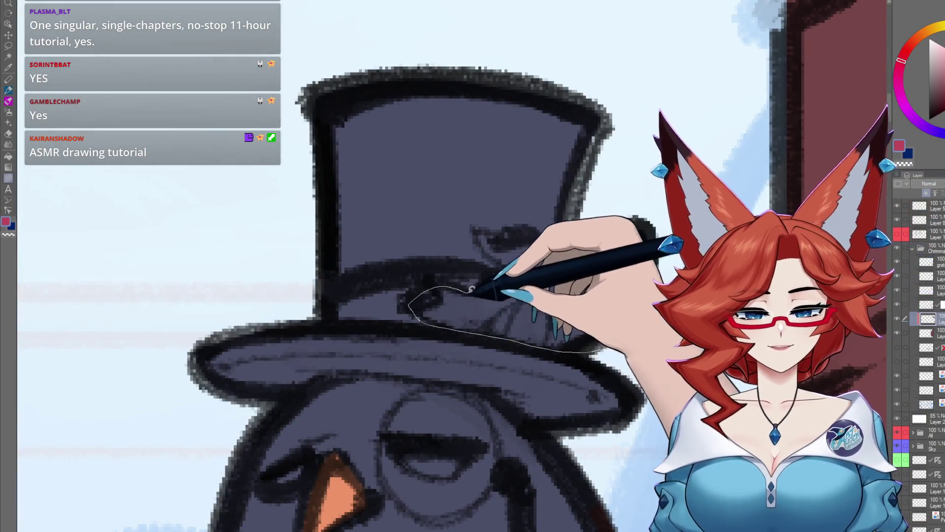
Fill the top hat's band decoration with the same rose red
{"action": "left_click_drag", "start_coordinate": [580, 229], "coordinate": [581, 231]}
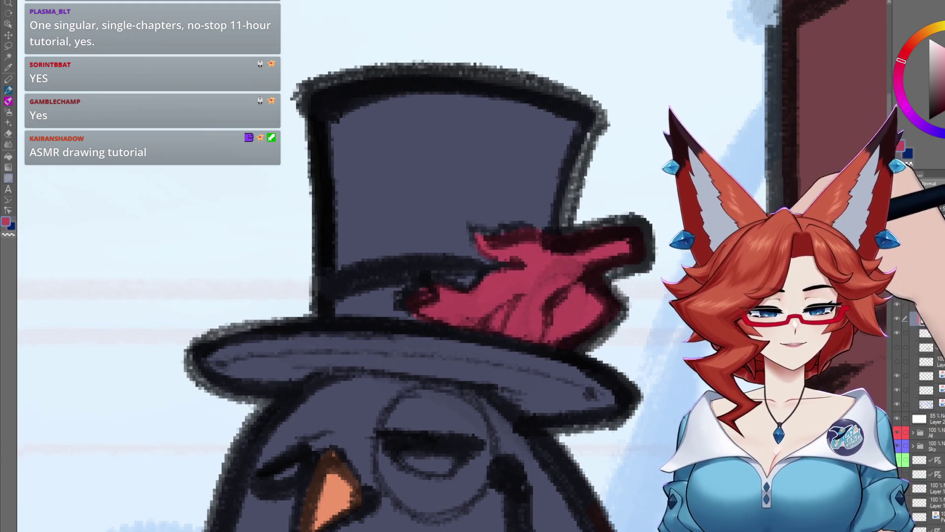
{"action": "scroll", "coordinate": [627, 284], "scroll_direction": "down", "scroll_amount": 5}
{"action": "scroll", "coordinate": [627, 284], "scroll_direction": "down", "scroll_amount": 2}
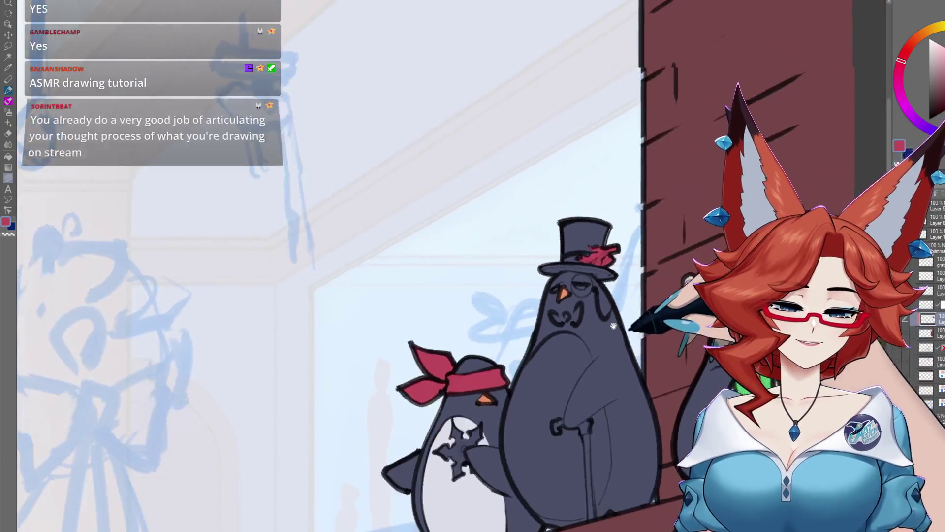
Fill the belly area beside the top-hat penguin's cane light grey
{"action": "scroll", "coordinate": [627, 284], "scroll_direction": "down", "scroll_amount": 2}
{"action": "scroll", "coordinate": [682, 318], "scroll_direction": "down", "scroll_amount": 1}
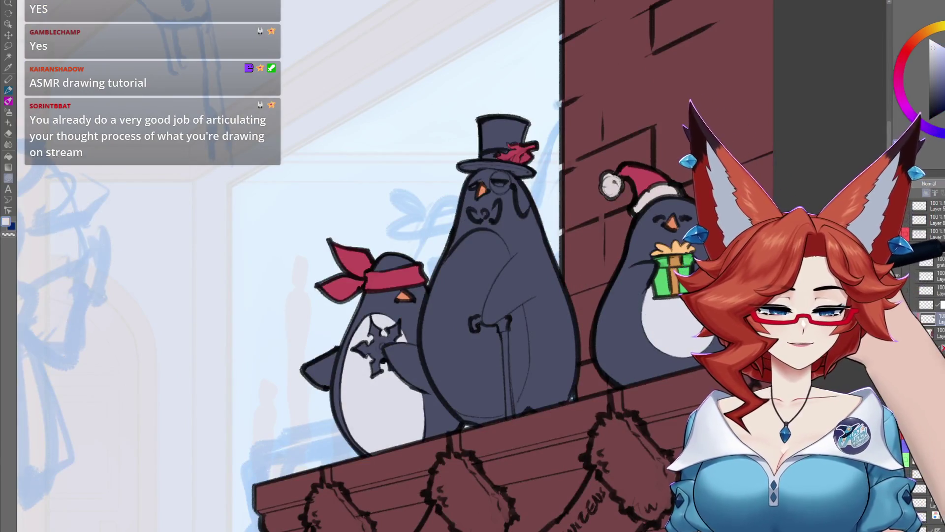
{"action": "scroll", "coordinate": [515, 332], "scroll_direction": "up", "scroll_amount": 1}
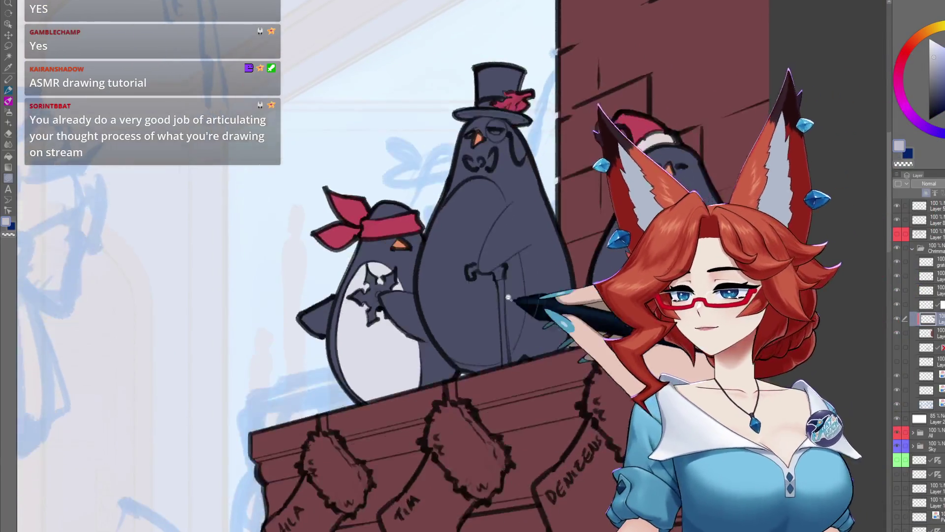
{"action": "scroll", "coordinate": [516, 332], "scroll_direction": "up", "scroll_amount": 2}
{"action": "scroll", "coordinate": [515, 332], "scroll_direction": "up", "scroll_amount": 1}
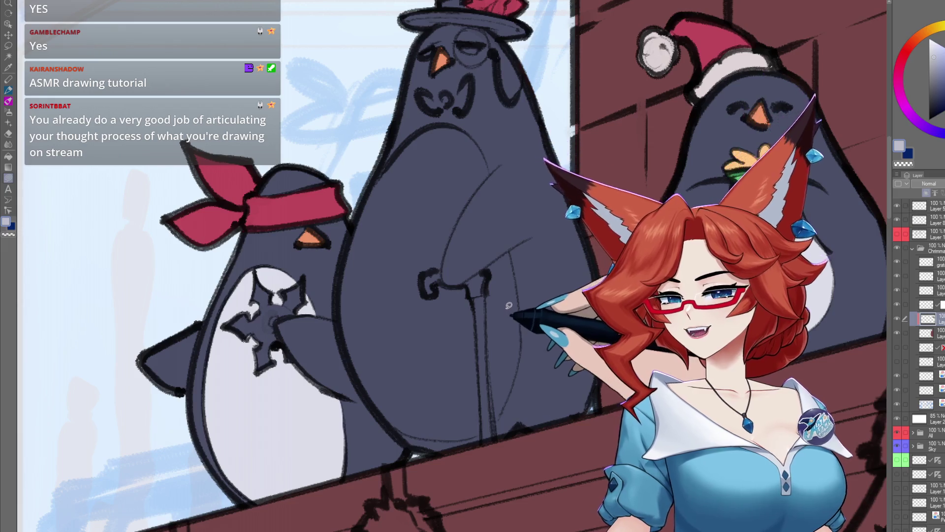
{"action": "scroll", "coordinate": [504, 260], "scroll_direction": "up", "scroll_amount": 1}
{"action": "scroll", "coordinate": [501, 236], "scroll_direction": "up", "scroll_amount": 1}
{"action": "scroll", "coordinate": [497, 212], "scroll_direction": "up", "scroll_amount": 1}
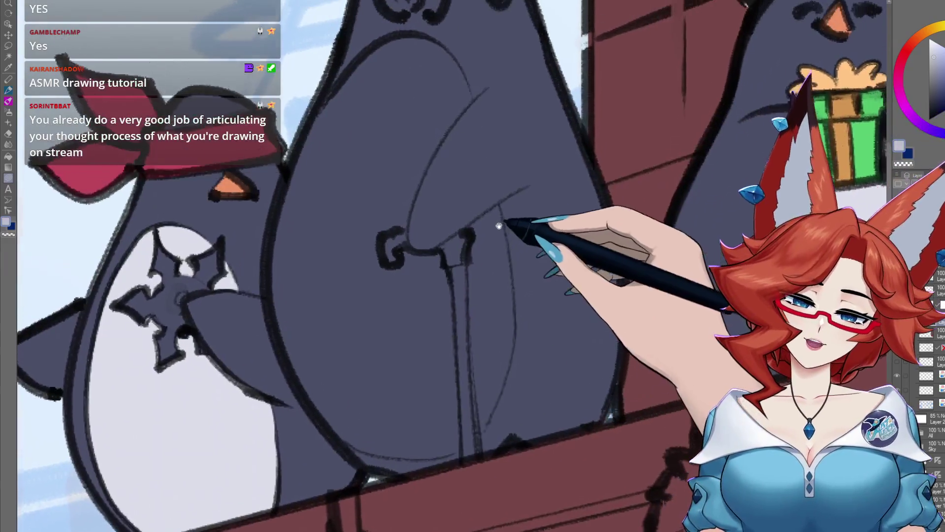
{"action": "scroll", "coordinate": [494, 190], "scroll_direction": "up", "scroll_amount": 1}
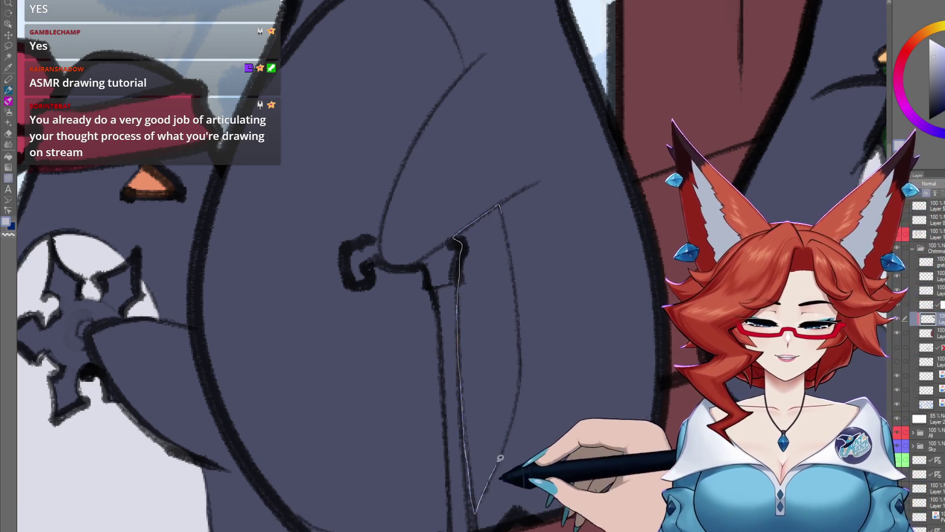
{"action": "left_click_drag", "start_coordinate": [462, 386], "coordinate": [523, 348]}
{"action": "left_click_drag", "start_coordinate": [511, 242], "coordinate": [513, 244]}
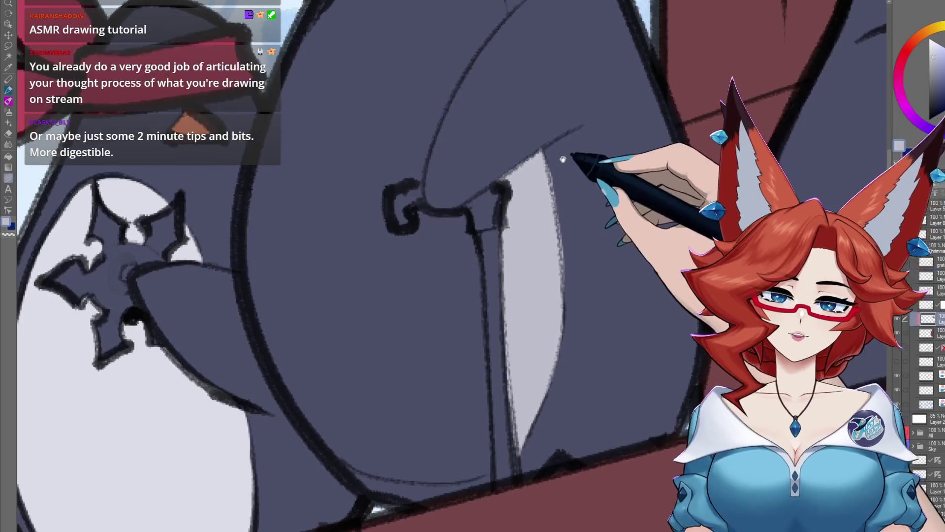
Fill the remaining belly areas around the arm light grey with the Lasso Fill
{"action": "left_click_drag", "start_coordinate": [544, 190], "coordinate": [588, 118]}
{"action": "left_click_drag", "start_coordinate": [430, 186], "coordinate": [465, 293]}
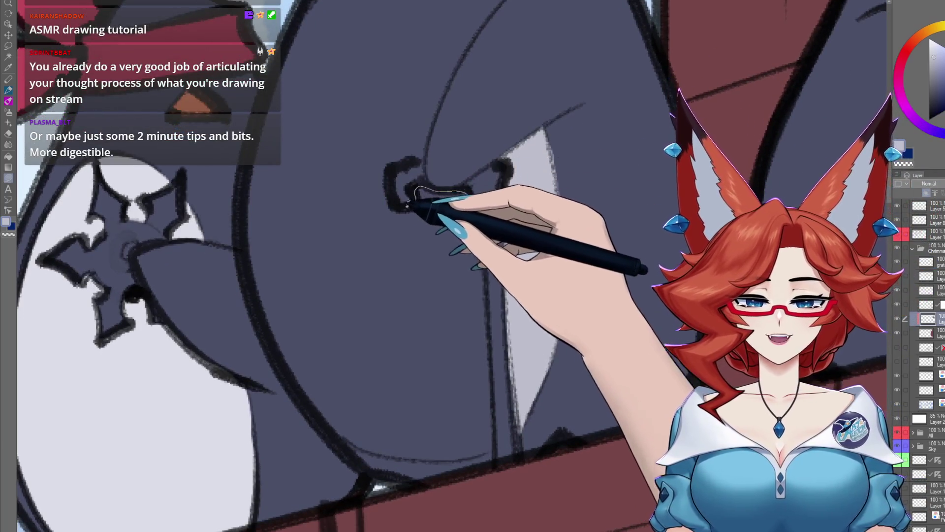
{"action": "left_click_drag", "start_coordinate": [477, 209], "coordinate": [473, 160]}
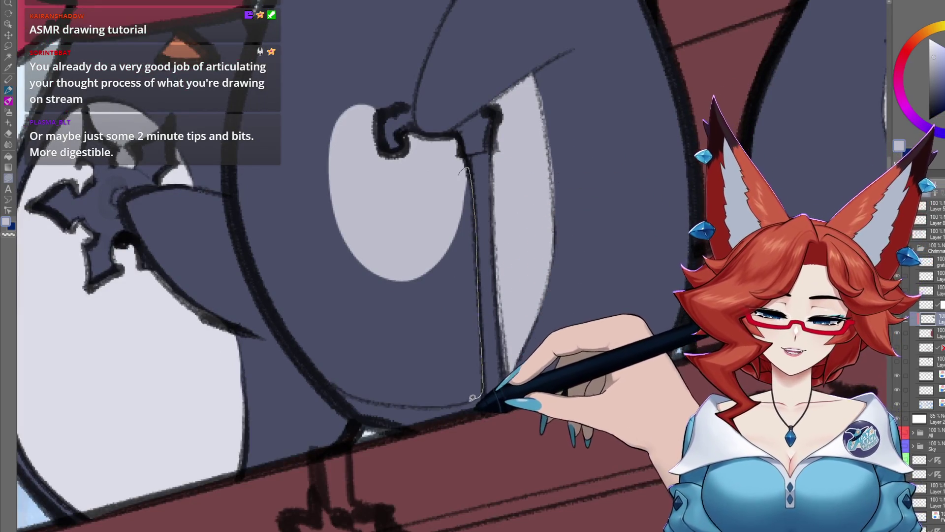
{"action": "mouse_move", "coordinate": [472, 397]}
{"action": "left_mouse_down"}
{"action": "mouse_move", "coordinate": [386, 222]}
{"action": "mouse_move", "coordinate": [440, 433]}
{"action": "left_mouse_up"}
{"action": "left_click_drag", "start_coordinate": [550, 140], "coordinate": [552, 164]}
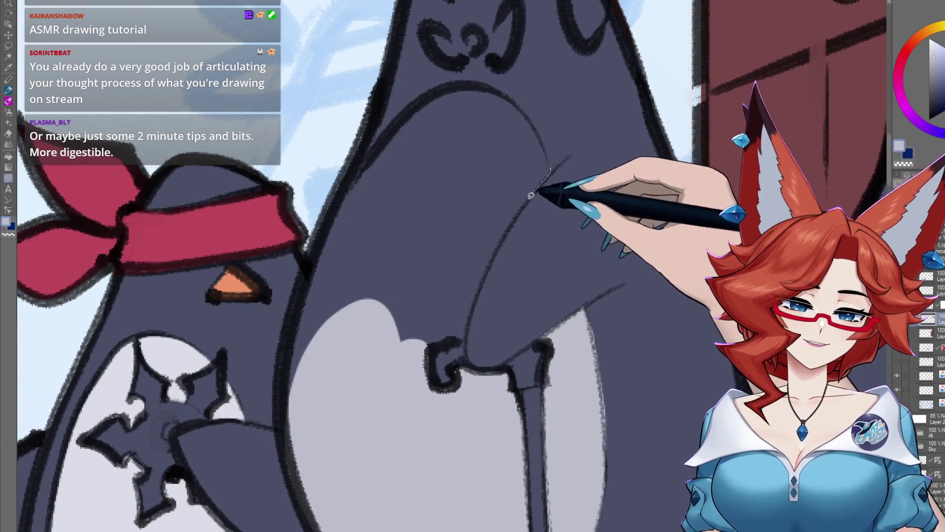
{"action": "mouse_move", "coordinate": [466, 331]}
{"action": "left_mouse_down"}
{"action": "mouse_move", "coordinate": [447, 83]}
{"action": "mouse_move", "coordinate": [512, 95]}
{"action": "left_mouse_up"}
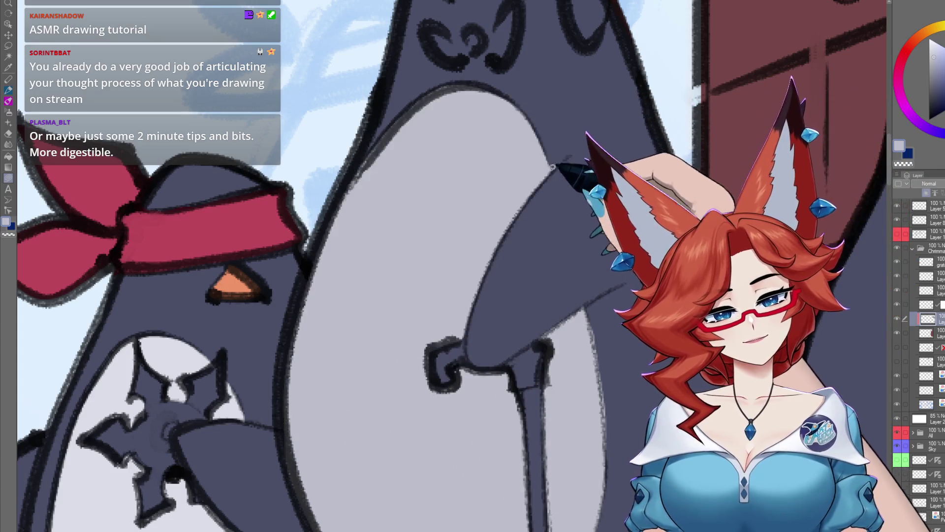
{"action": "left_click_drag", "start_coordinate": [571, 216], "coordinate": [526, 365]}
{"action": "scroll", "coordinate": [525, 365], "scroll_direction": "down", "scroll_amount": 3}
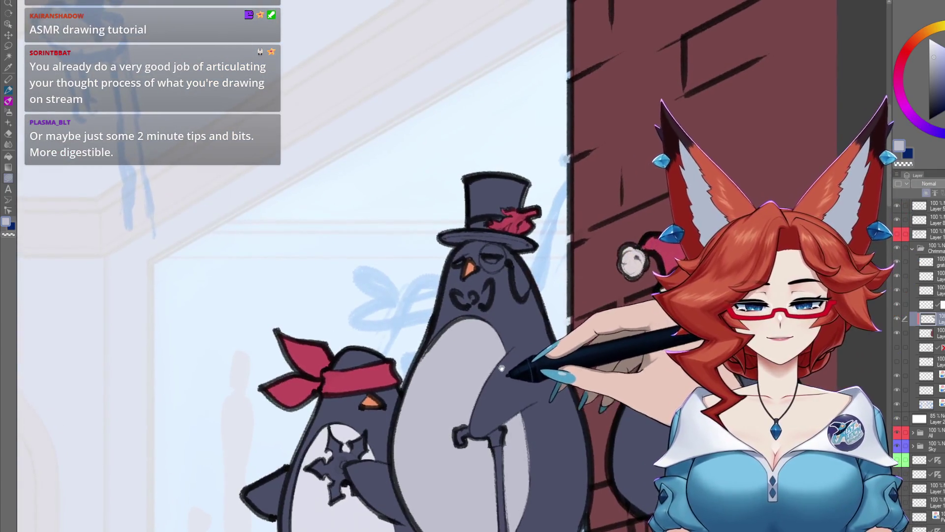
Eyedrop the headband red and lasso-fill the top-hat penguin's curly moustache with it
{"action": "left_click", "coordinate": [410, 346], "text": "alt"}
{"action": "scroll", "coordinate": [516, 310], "scroll_direction": "up", "scroll_amount": 4}
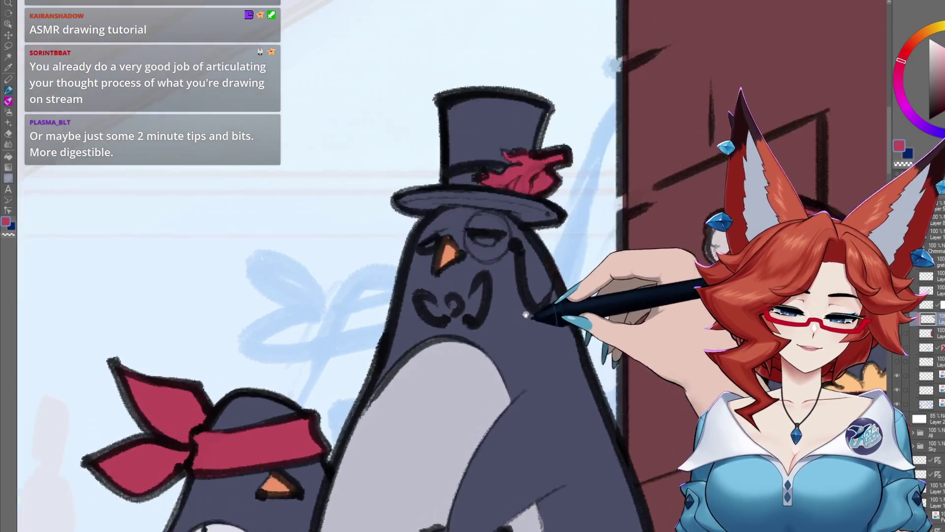
{"action": "left_click_drag", "start_coordinate": [444, 309], "coordinate": [458, 339]}
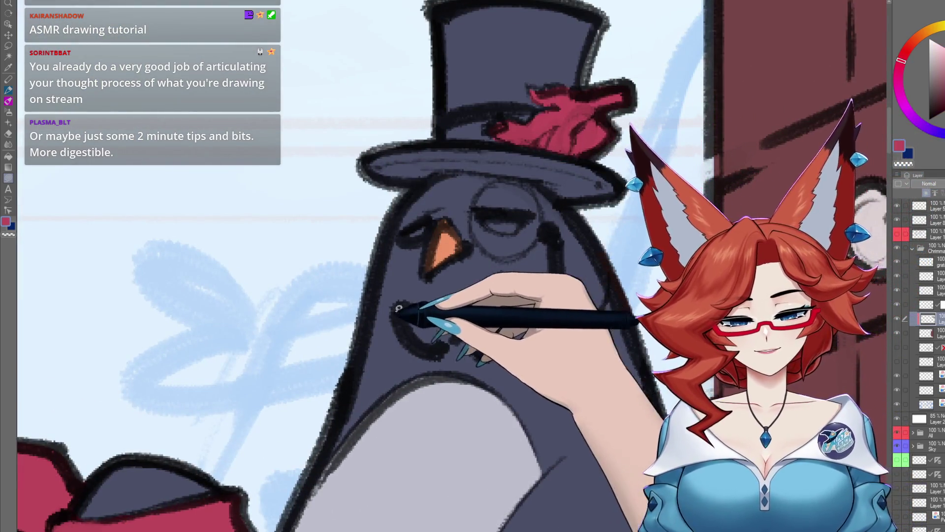
{"action": "scroll", "coordinate": [529, 292], "scroll_direction": "down", "scroll_amount": 3}
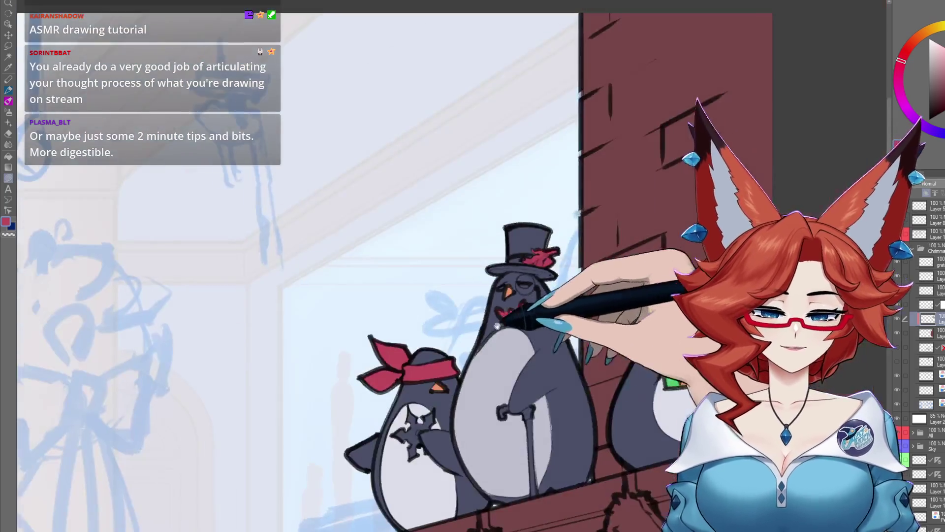
{"action": "scroll", "coordinate": [538, 359], "scroll_direction": "up", "scroll_amount": 1}
{"action": "scroll", "coordinate": [517, 374], "scroll_direction": "up", "scroll_amount": 1}
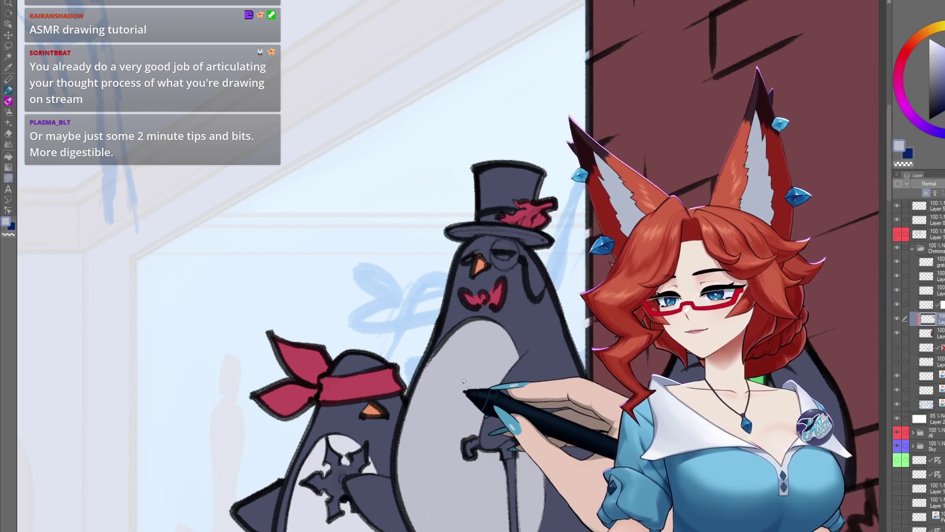
{"action": "scroll", "coordinate": [548, 276], "scroll_direction": "up", "scroll_amount": 5}
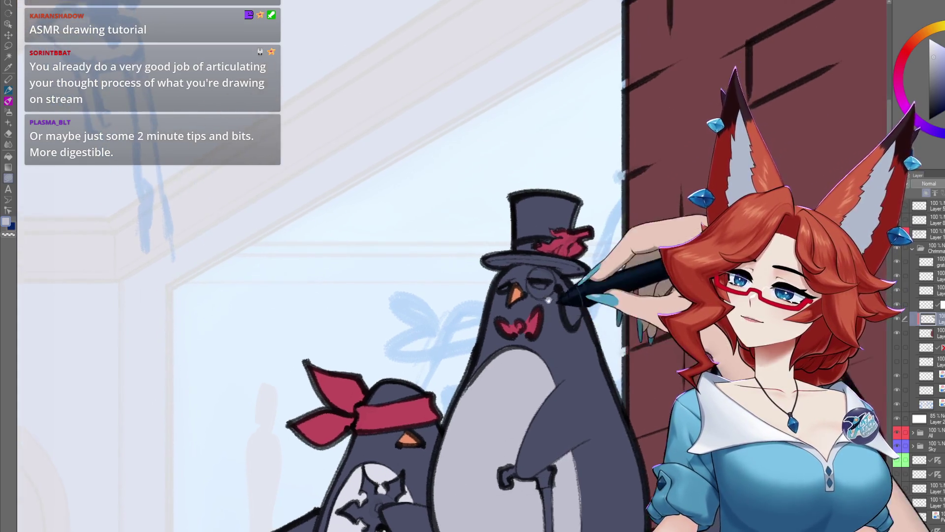
{"action": "scroll", "coordinate": [547, 276], "scroll_direction": "up", "scroll_amount": 2}
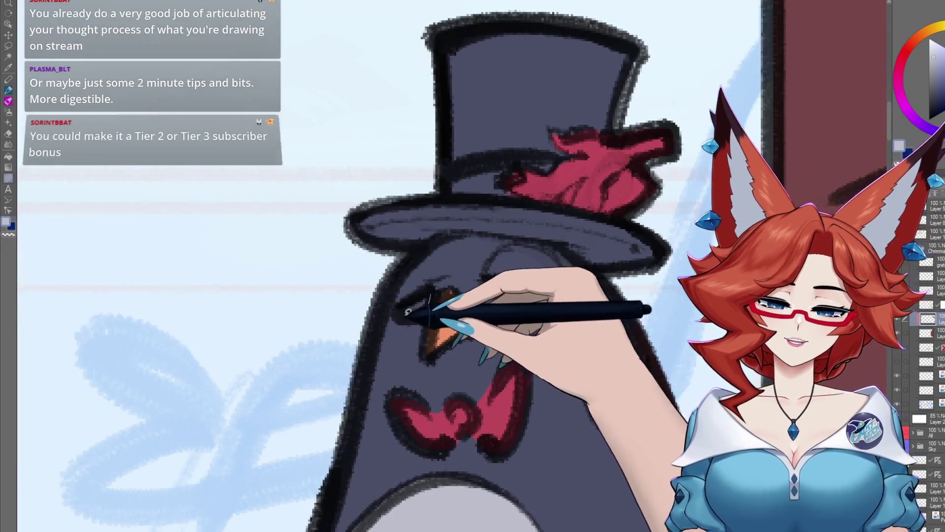
{"action": "scroll", "coordinate": [496, 292], "scroll_direction": "down", "scroll_amount": 3}
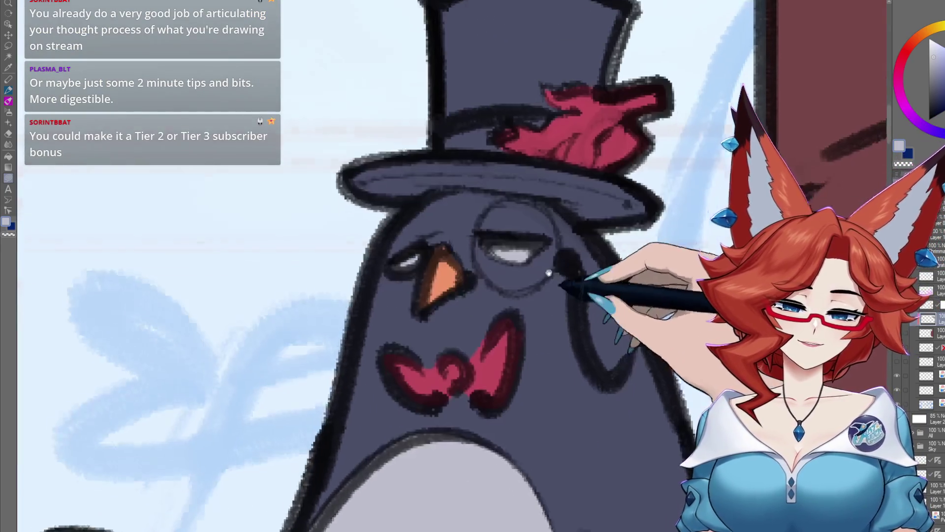
{"action": "scroll", "coordinate": [537, 275], "scroll_direction": "down", "scroll_amount": 2}
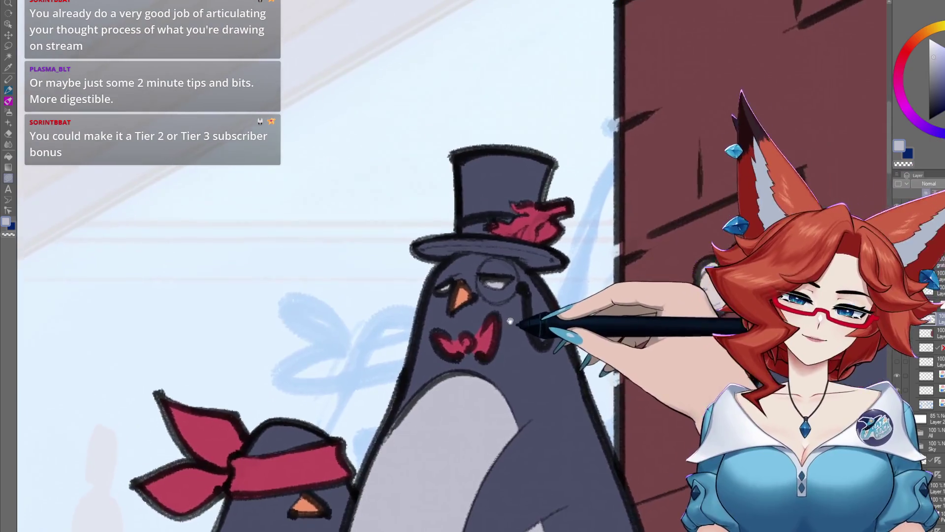
{"action": "left_click_drag", "start_coordinate": [510, 321], "coordinate": [491, 353]}
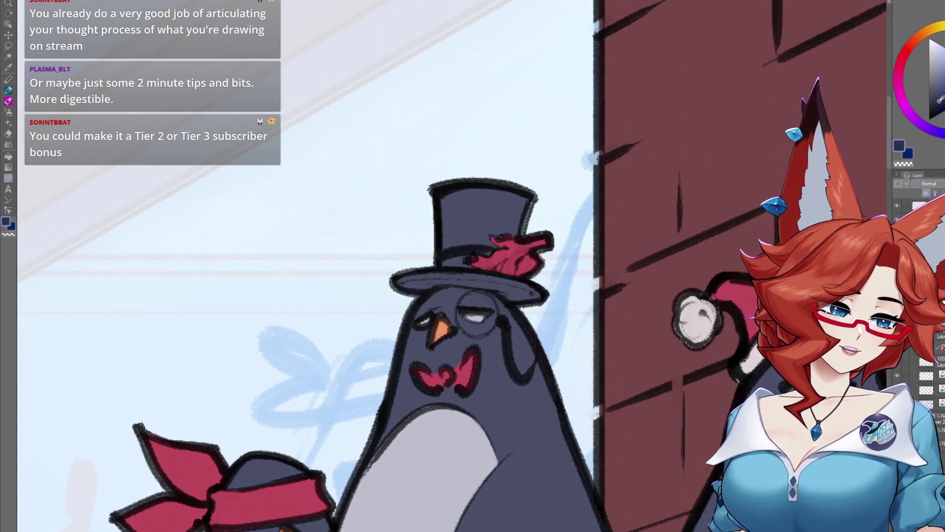
Extend the top hat's red ribbon into a fuller shape
{"action": "left_click_drag", "start_coordinate": [551, 272], "coordinate": [561, 252]}
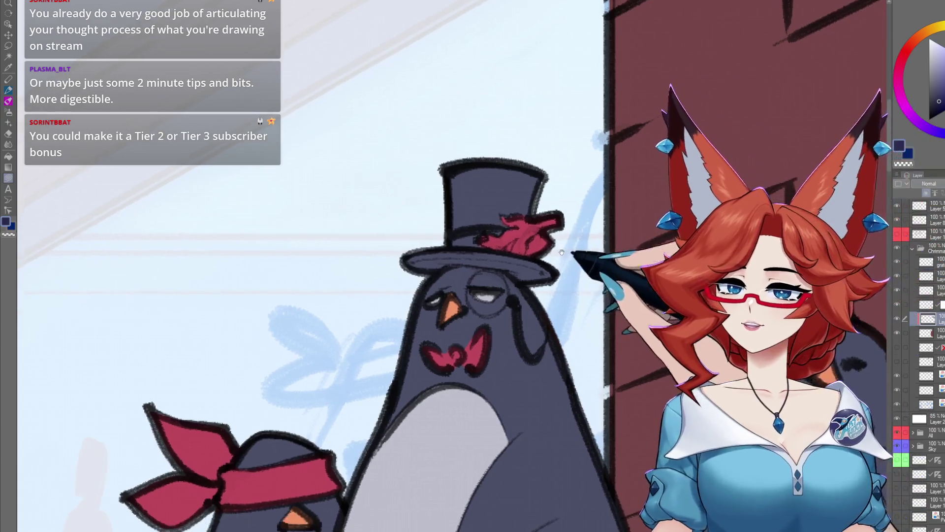
{"action": "scroll", "coordinate": [528, 209], "scroll_direction": "up", "scroll_amount": 2}
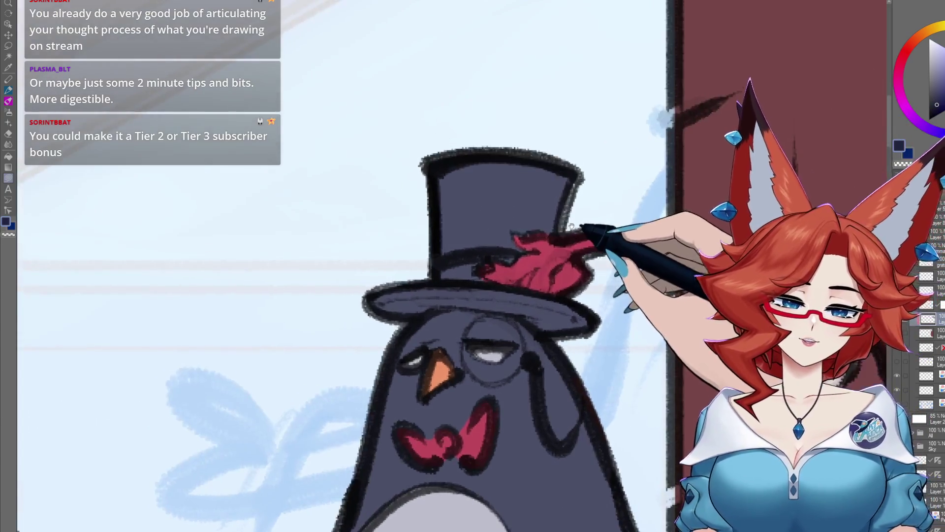
{"action": "scroll", "coordinate": [566, 218], "scroll_direction": "up", "scroll_amount": 1}
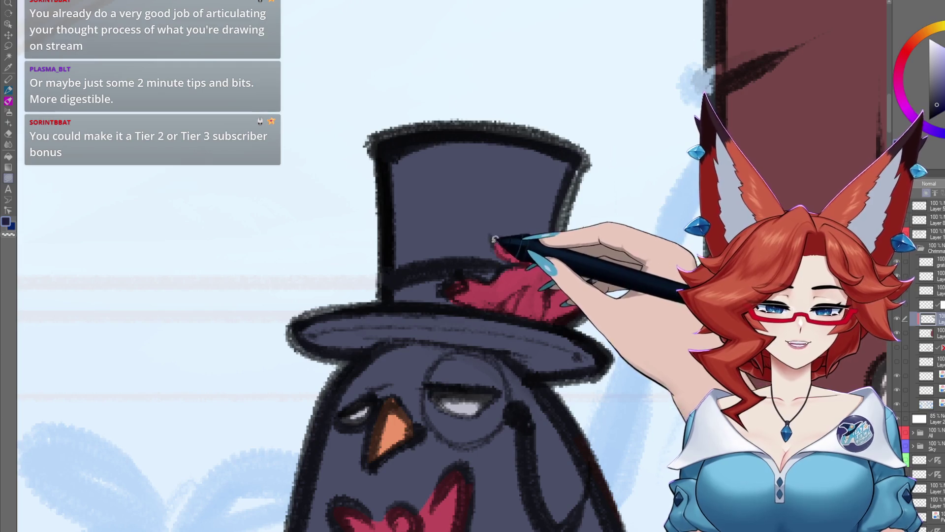
{"action": "left_click_drag", "start_coordinate": [508, 264], "coordinate": [497, 246]}
{"action": "left_click_drag", "start_coordinate": [599, 305], "coordinate": [609, 272]}
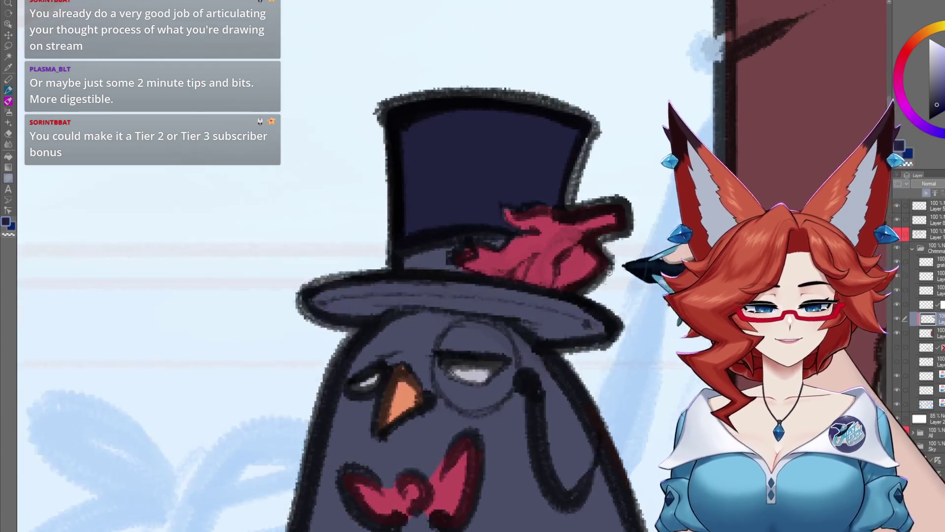
Paint the top hat's brim dark navy and add the green hatband
{"action": "left_click_drag", "start_coordinate": [513, 318], "coordinate": [649, 308]}
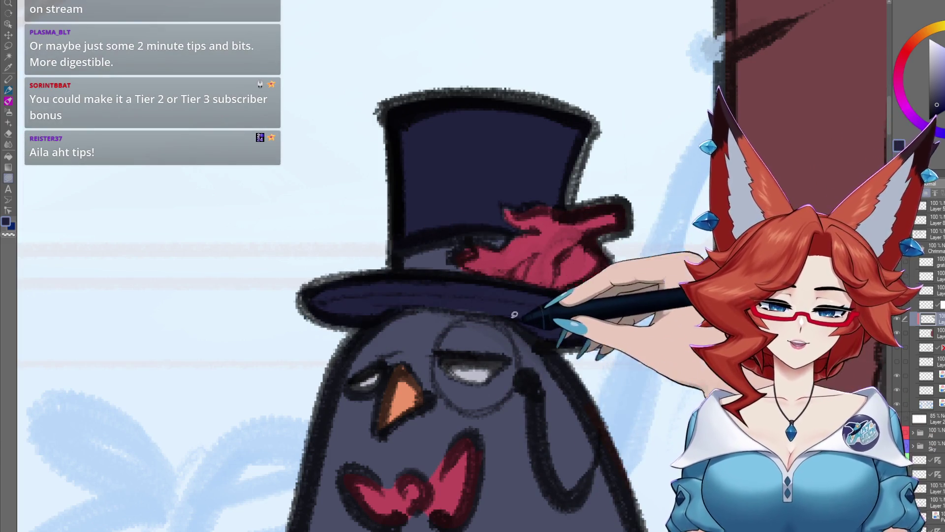
{"action": "scroll", "coordinate": [571, 281], "scroll_direction": "down", "scroll_amount": 1}
{"action": "scroll", "coordinate": [562, 320], "scroll_direction": "down", "scroll_amount": 2}
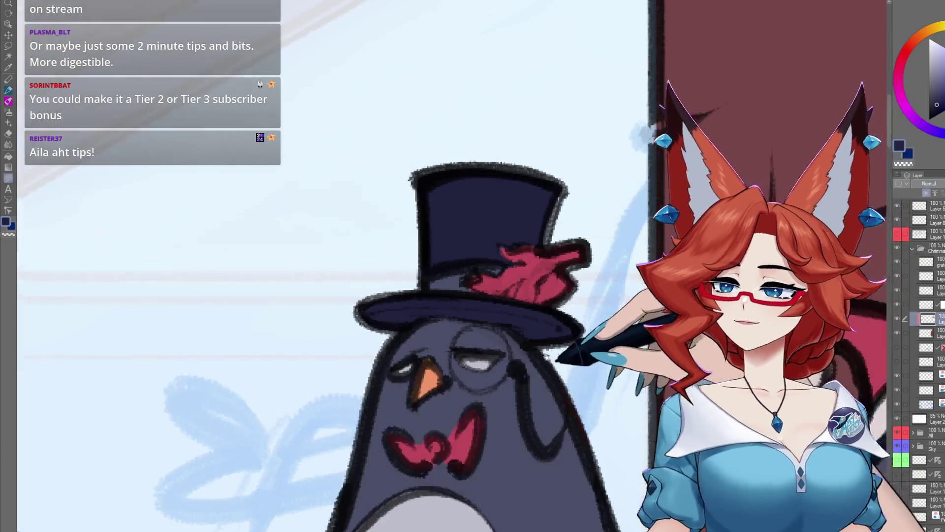
{"action": "scroll", "coordinate": [549, 397], "scroll_direction": "down", "scroll_amount": 2}
{"action": "left_click_drag", "start_coordinate": [548, 397], "coordinate": [578, 327]}
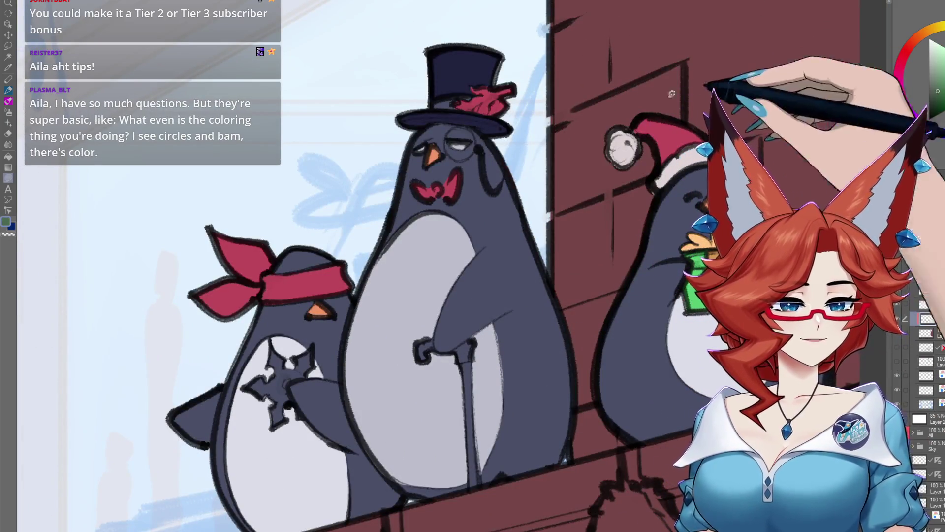
{"action": "scroll", "coordinate": [618, 264], "scroll_direction": "up", "scroll_amount": 2}
{"action": "scroll", "coordinate": [544, 249], "scroll_direction": "up", "scroll_amount": 2}
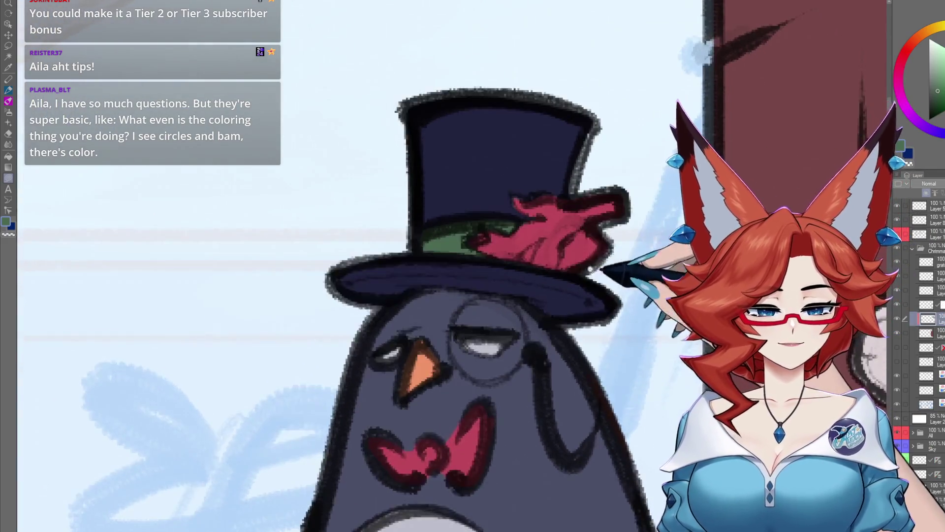
{"action": "scroll", "coordinate": [542, 249], "scroll_direction": "down", "scroll_amount": 4}
{"action": "scroll", "coordinate": [525, 375], "scroll_direction": "down", "scroll_amount": 2}
{"action": "left_click_drag", "start_coordinate": [525, 394], "coordinate": [512, 360]}
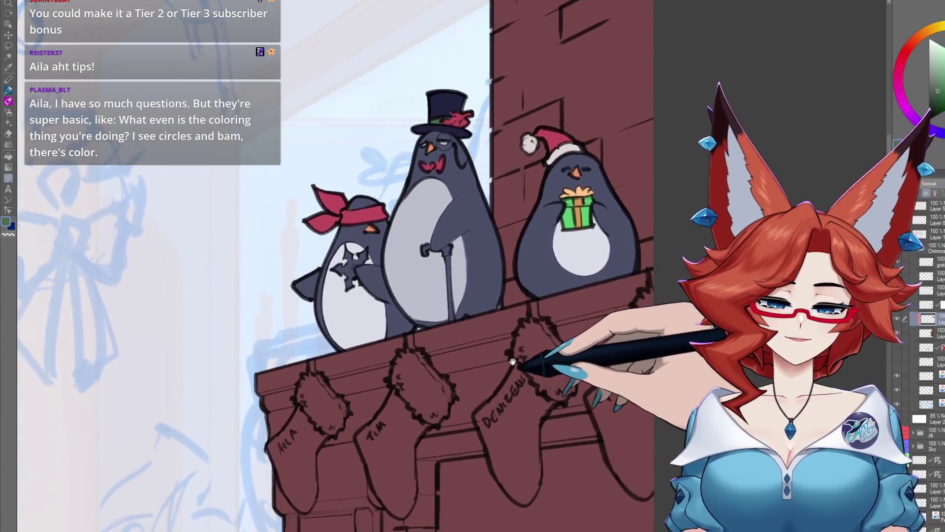
Pick a pale blue-purple and lasso-fill the bandana penguin's shuriken, including its lower arm
{"action": "scroll", "coordinate": [401, 286], "scroll_direction": "up", "scroll_amount": 3}
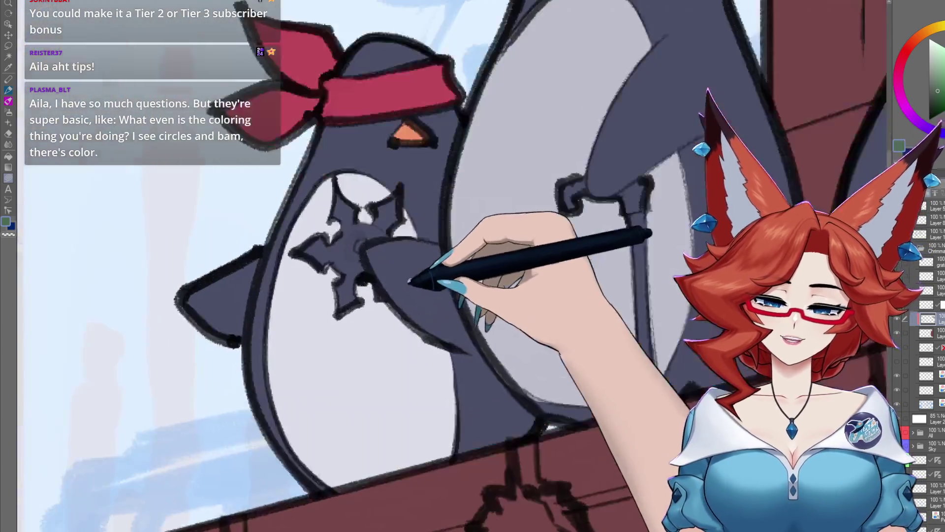
{"action": "scroll", "coordinate": [401, 296], "scroll_direction": "up", "scroll_amount": 2}
{"action": "scroll", "coordinate": [396, 303], "scroll_direction": "up", "scroll_amount": 1}
{"action": "left_click", "coordinate": [400, 261], "text": "alt"}
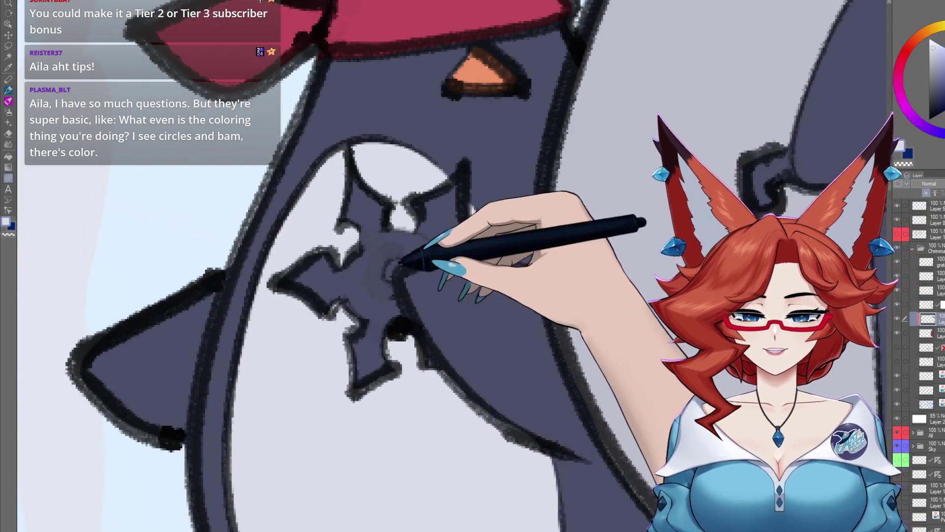
{"action": "left_click_drag", "start_coordinate": [735, 108], "coordinate": [740, 151]}
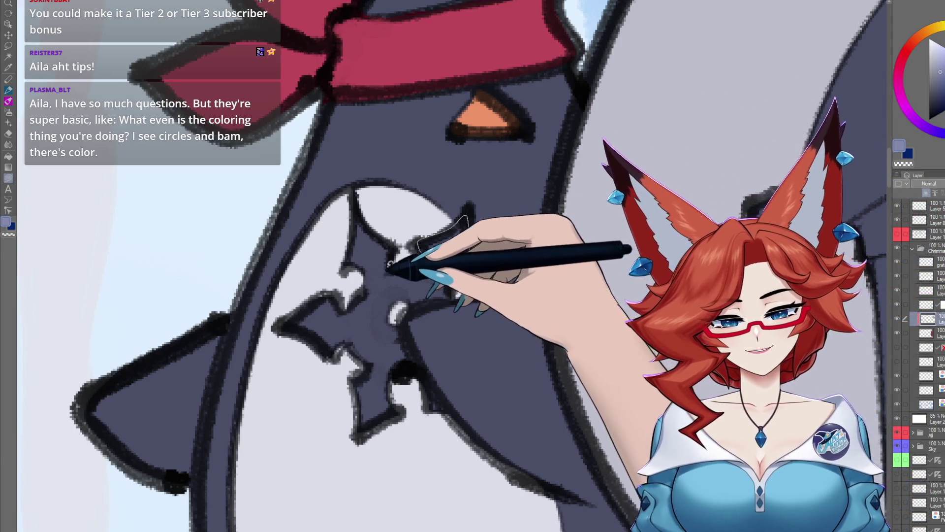
{"action": "left_click_drag", "start_coordinate": [390, 263], "coordinate": [363, 299]}
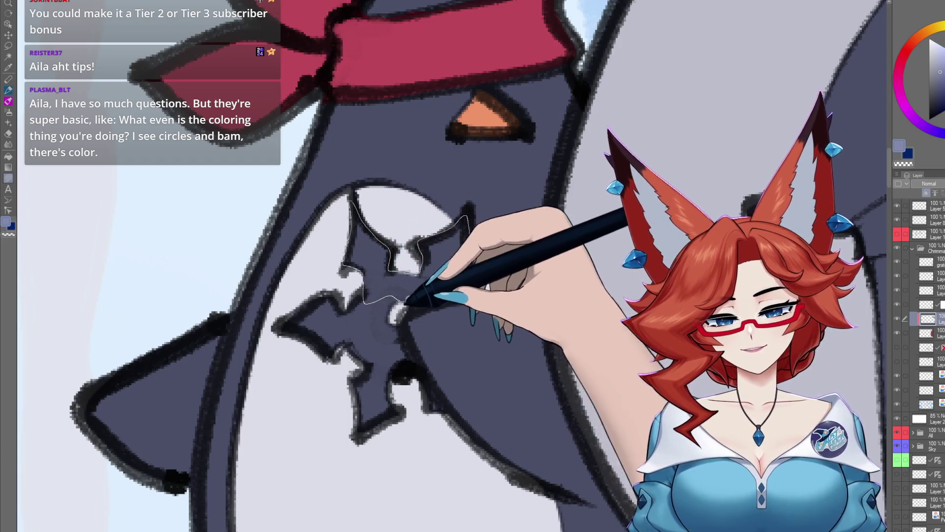
{"action": "left_click_drag", "start_coordinate": [448, 296], "coordinate": [450, 293]}
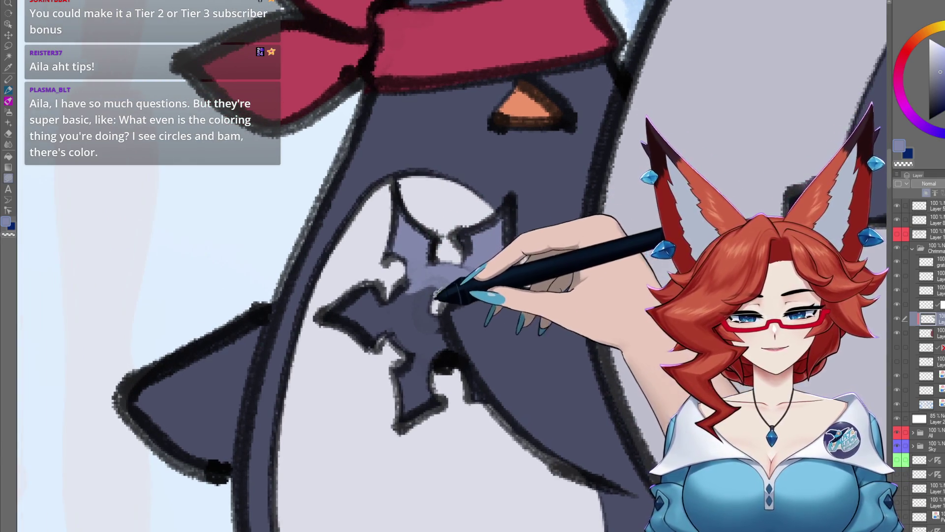
{"action": "mouse_move", "coordinate": [434, 374]}
{"action": "left_mouse_down"}
{"action": "mouse_move", "coordinate": [325, 313]}
{"action": "mouse_move", "coordinate": [401, 295]}
{"action": "left_mouse_up"}
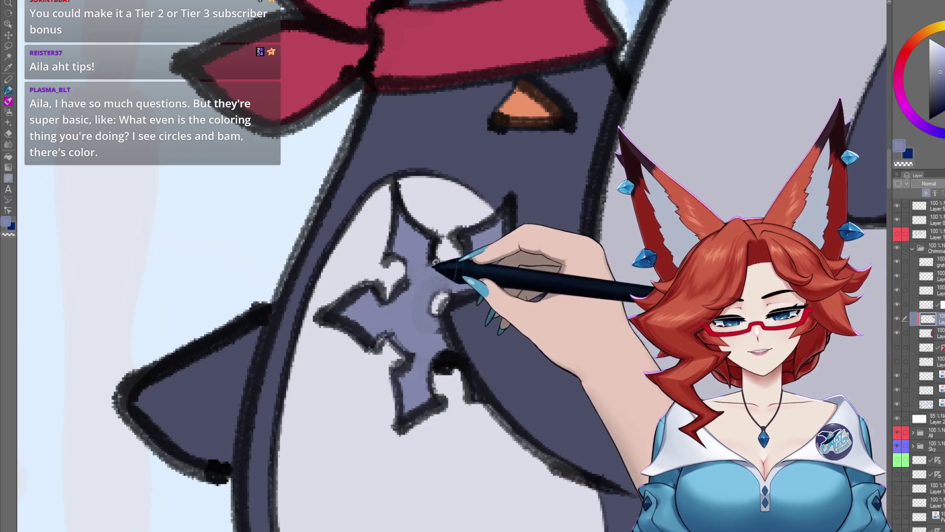
{"action": "scroll", "coordinate": [473, 375], "scroll_direction": "down", "scroll_amount": 5}
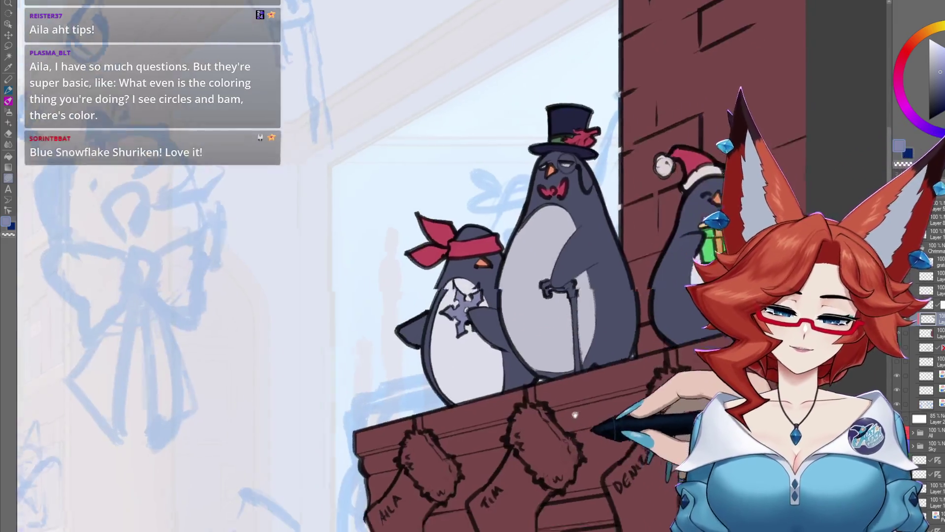
Fill the top-hat penguin's cane handle gold and its shaft brown
{"action": "scroll", "coordinate": [507, 359], "scroll_direction": "down", "scroll_amount": 3}
{"action": "scroll", "coordinate": [538, 376], "scroll_direction": "up", "scroll_amount": 3}
{"action": "scroll", "coordinate": [528, 312], "scroll_direction": "up", "scroll_amount": 3}
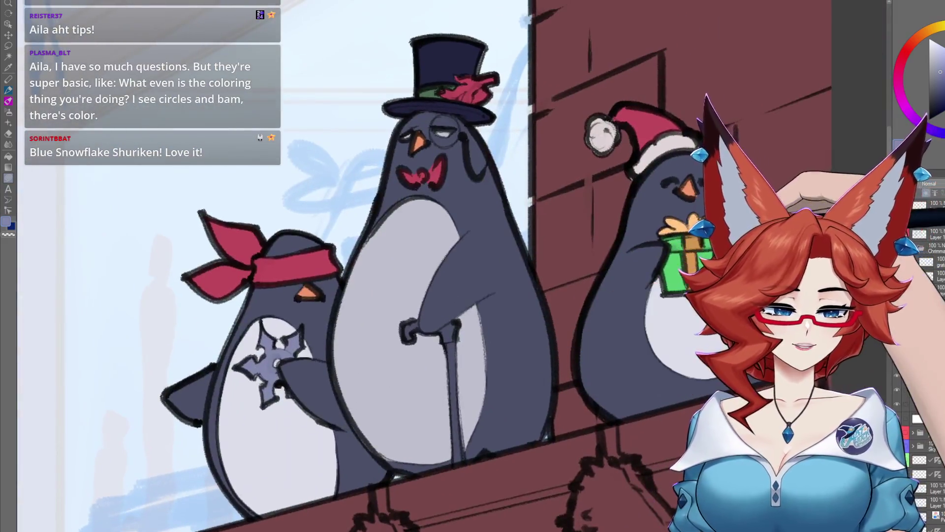
{"action": "scroll", "coordinate": [474, 279], "scroll_direction": "up", "scroll_amount": 2}
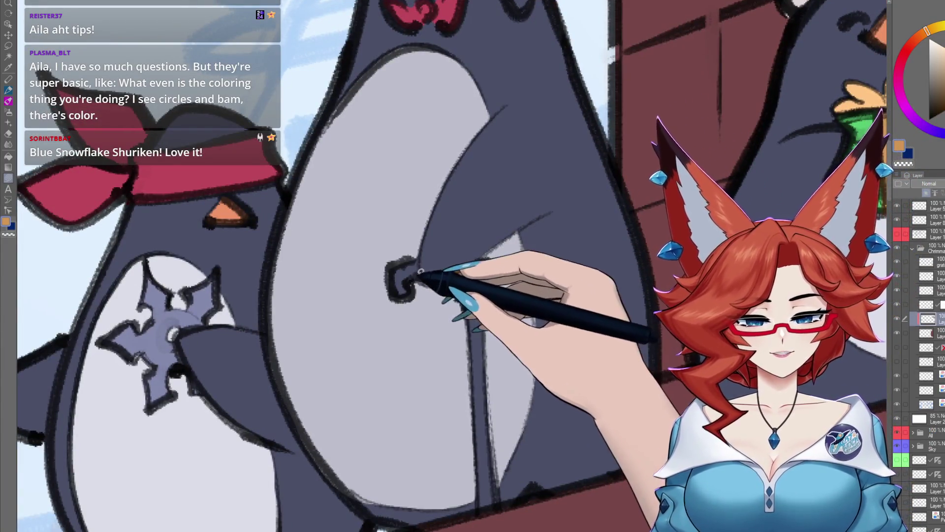
{"action": "scroll", "coordinate": [491, 316], "scroll_direction": "down", "scroll_amount": 3}
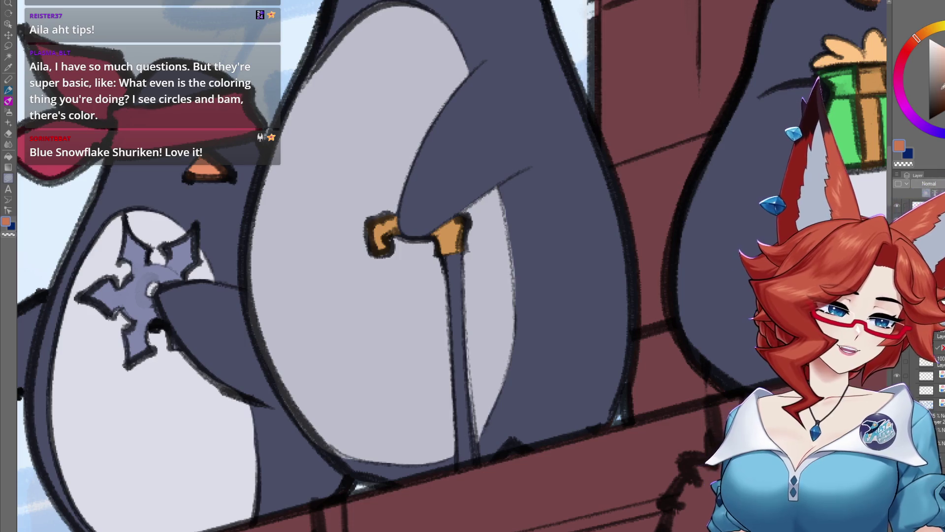
{"action": "scroll", "coordinate": [445, 192], "scroll_direction": "up", "scroll_amount": 3}
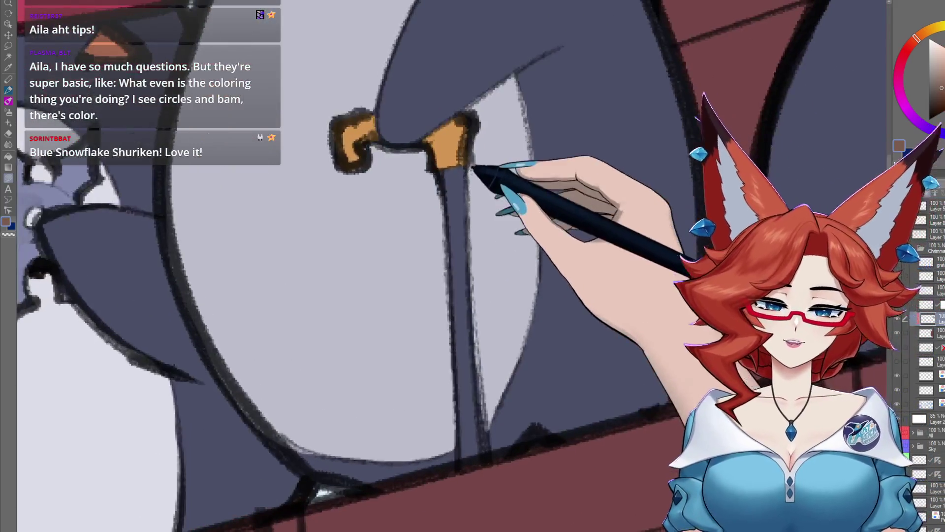
{"action": "mouse_move", "coordinate": [446, 192]}
{"action": "left_mouse_down"}
{"action": "mouse_move", "coordinate": [470, 224]}
{"action": "mouse_move", "coordinate": [467, 170]}
{"action": "left_mouse_up"}
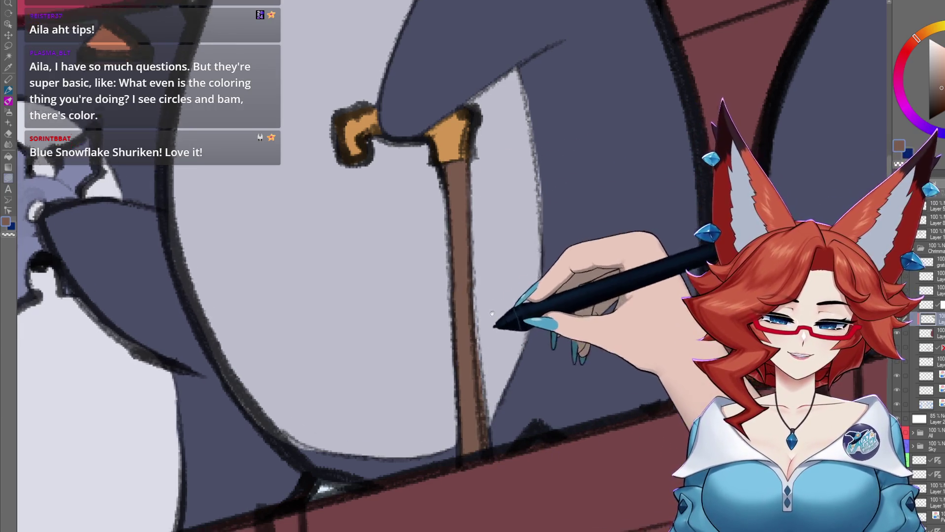
{"action": "scroll", "coordinate": [533, 347], "scroll_direction": "down", "scroll_amount": 5}
{"action": "scroll", "coordinate": [533, 347], "scroll_direction": "up", "scroll_amount": 3}
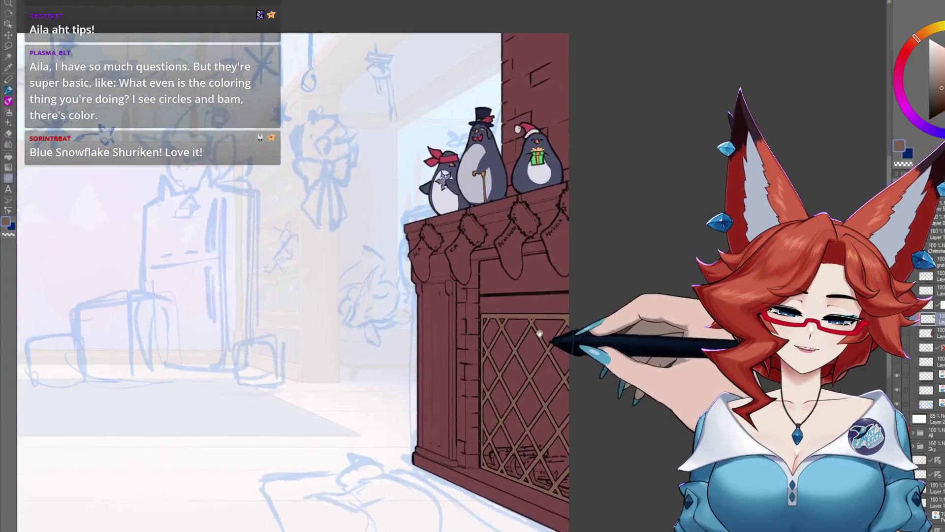
{"action": "left_click_drag", "start_coordinate": [528, 366], "coordinate": [513, 364]}
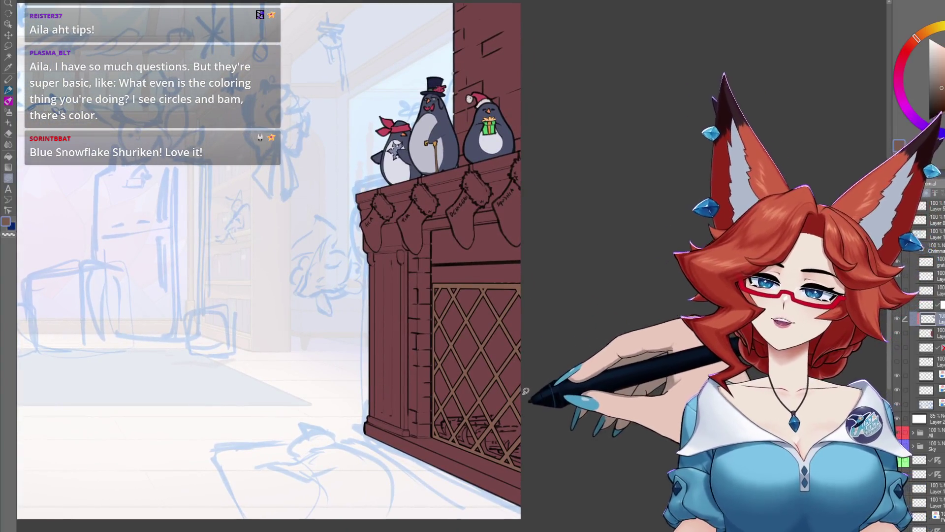
{"action": "scroll", "coordinate": [526, 394], "scroll_direction": "down", "scroll_amount": 3}
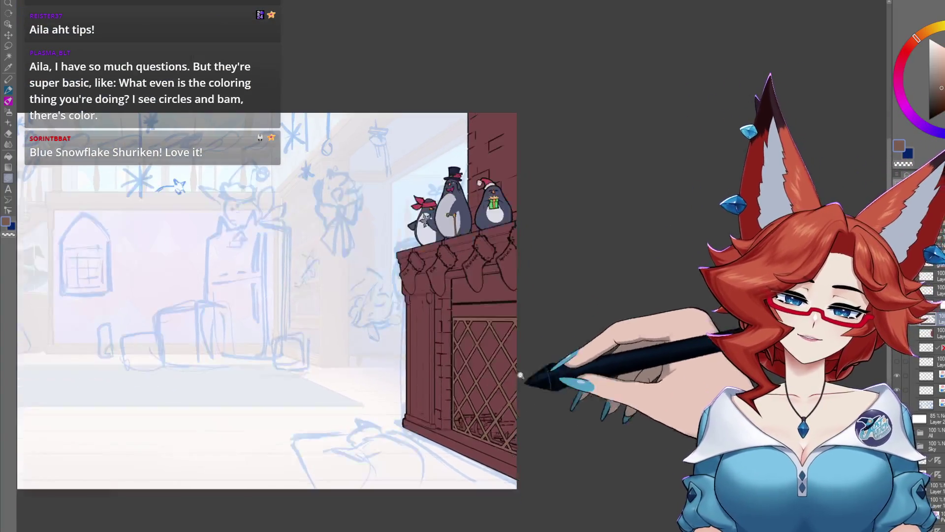
{"action": "scroll", "coordinate": [530, 375], "scroll_direction": "up", "scroll_amount": 3}
{"action": "scroll", "coordinate": [530, 376], "scroll_direction": "up", "scroll_amount": 1}
{"action": "left_click_drag", "start_coordinate": [540, 376], "coordinate": [543, 394]}
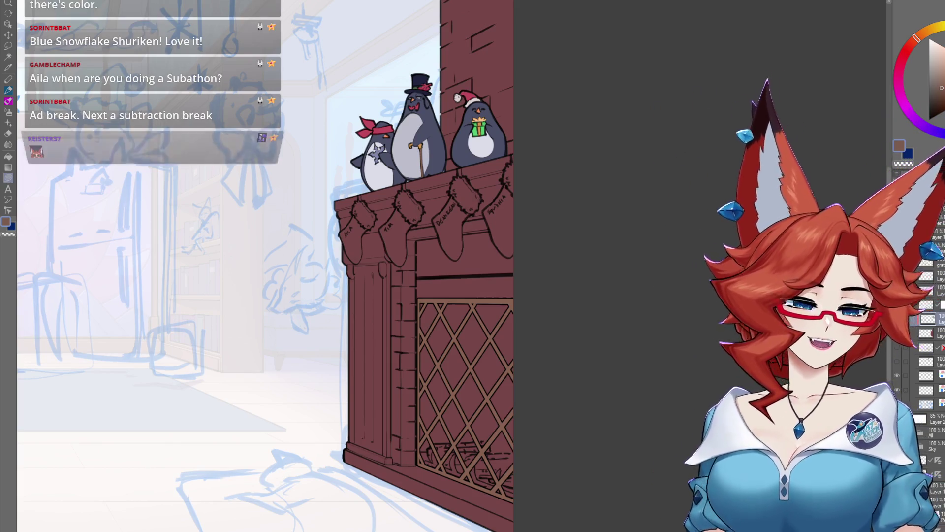
{"action": "left_click_drag", "start_coordinate": [300, 364], "coordinate": [492, 334]}
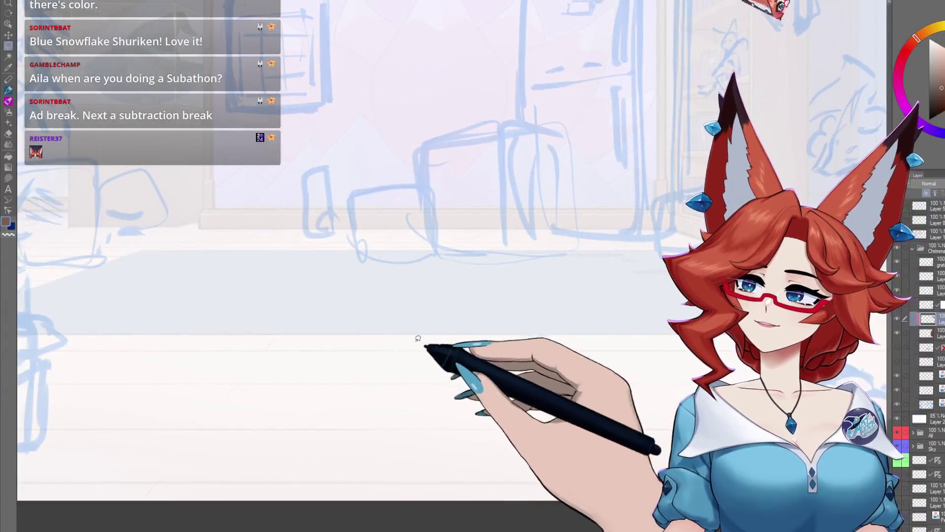
{"action": "left_click_drag", "start_coordinate": [480, 278], "coordinate": [516, 394]}
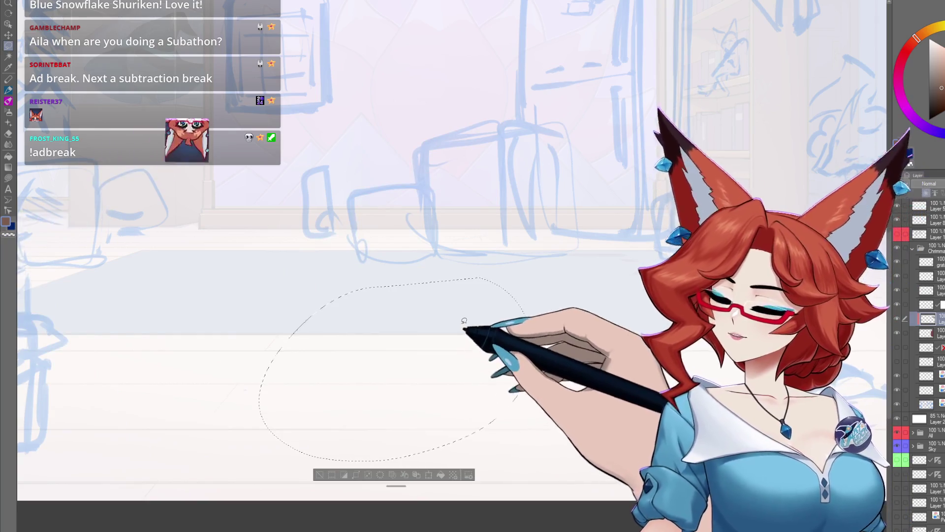
{"action": "key", "text": "g"}
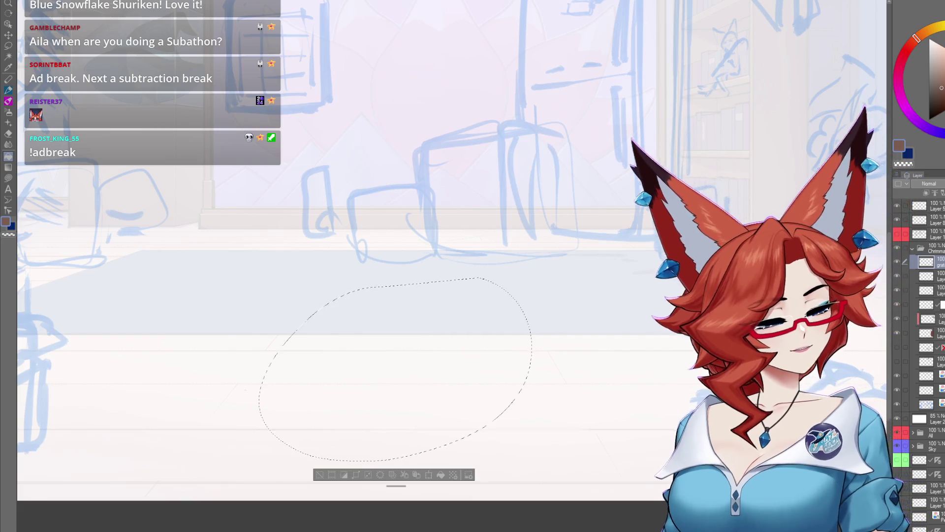
{"action": "left_click", "coordinate": [485, 282]}
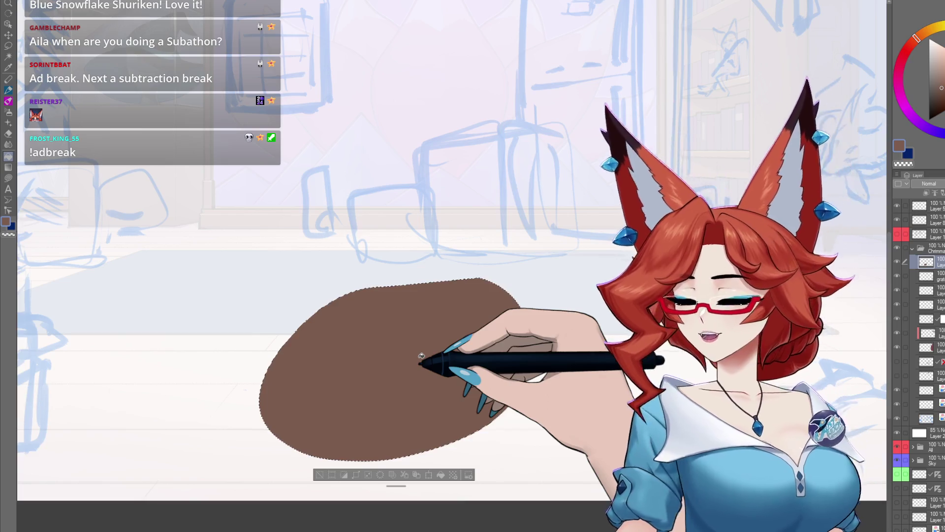
{"action": "key", "text": "ctrl+z"}
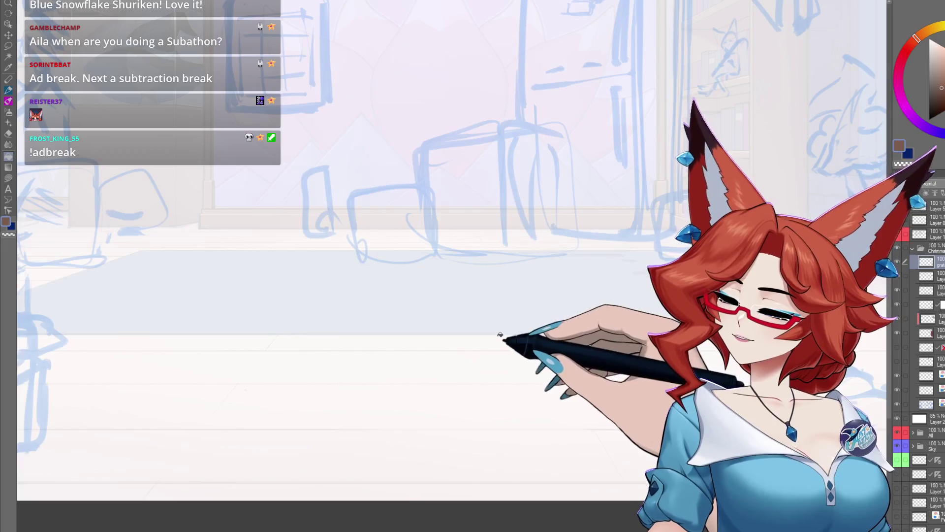
{"action": "left_click_drag", "start_coordinate": [445, 306], "coordinate": [509, 320]}
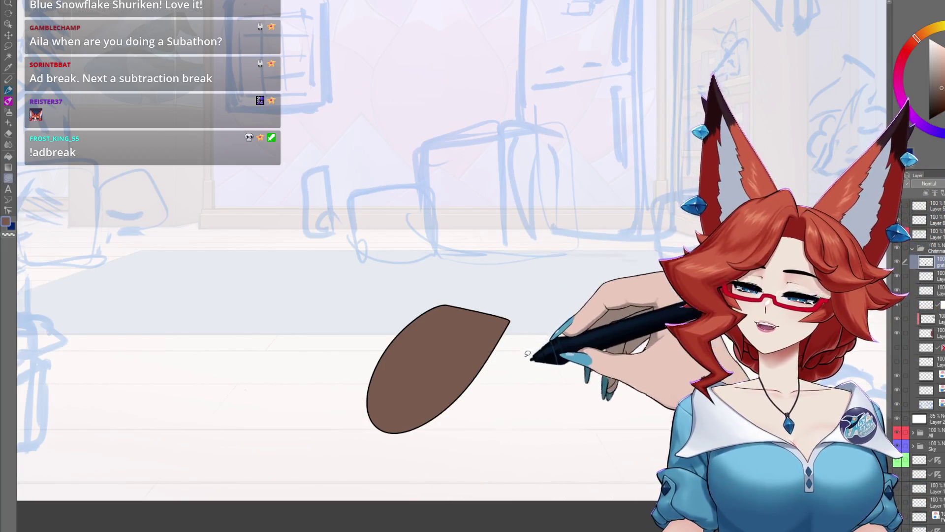
{"action": "key", "text": "ctrl+z"}
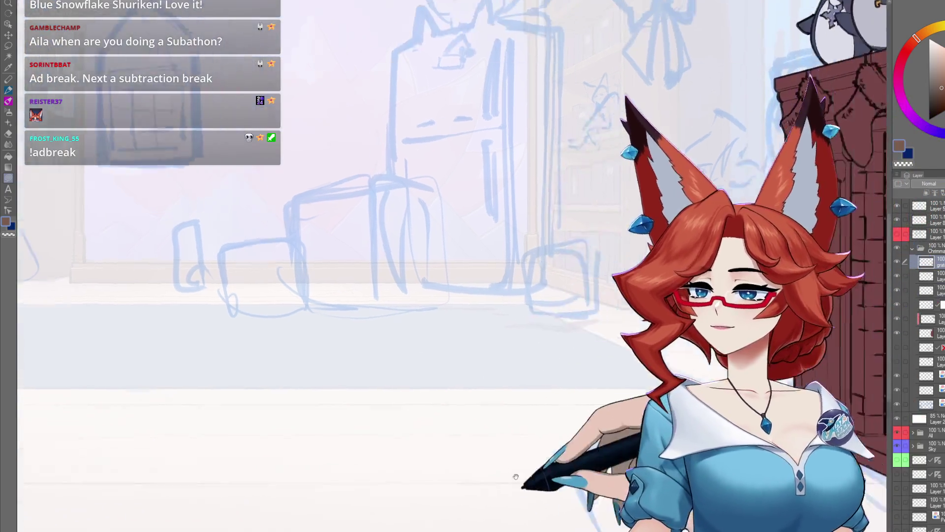
{"action": "left_click_drag", "start_coordinate": [524, 381], "coordinate": [442, 465]}
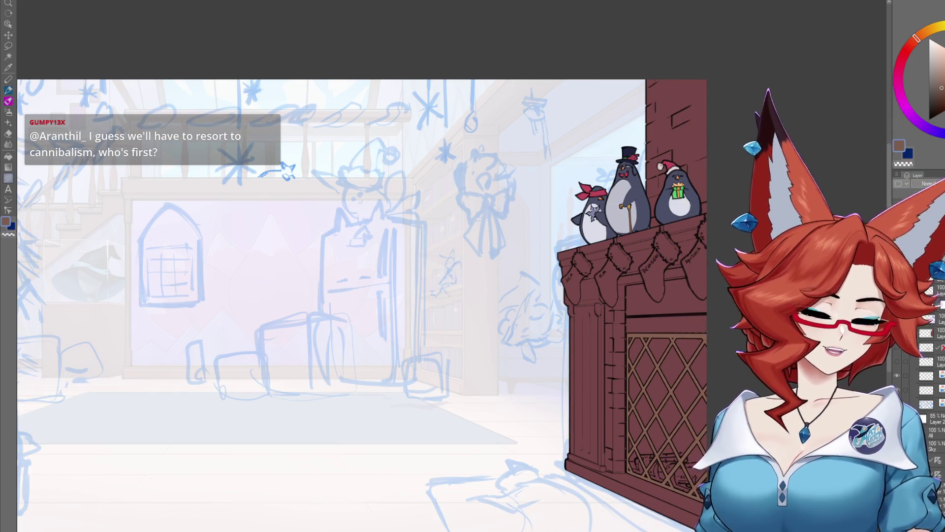
{"action": "left_click_drag", "start_coordinate": [519, 322], "coordinate": [635, 392]}
{"action": "scroll", "coordinate": [539, 196], "scroll_direction": "up", "scroll_amount": 1}
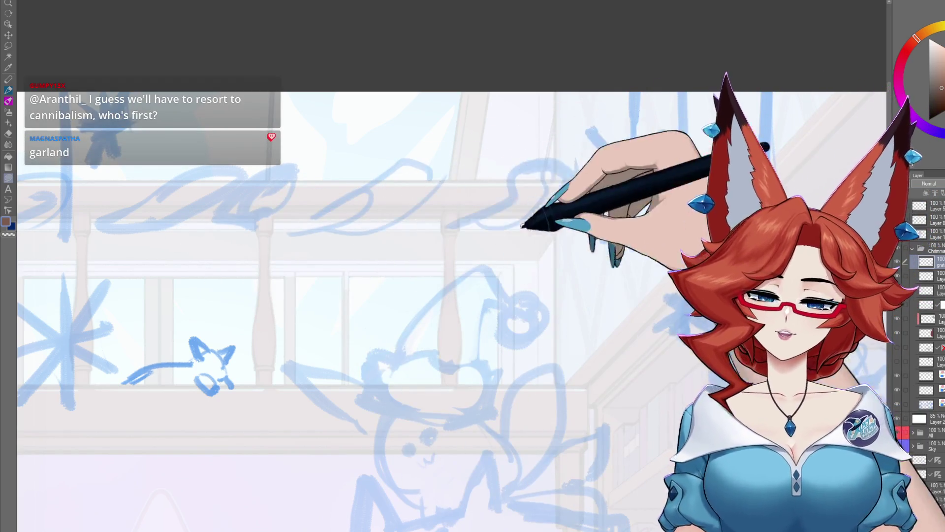
{"action": "mouse_move", "coordinate": [521, 226]}
{"action": "left_mouse_down"}
{"action": "mouse_move", "coordinate": [431, 416]}
{"action": "mouse_move", "coordinate": [449, 432]}
{"action": "left_mouse_up"}
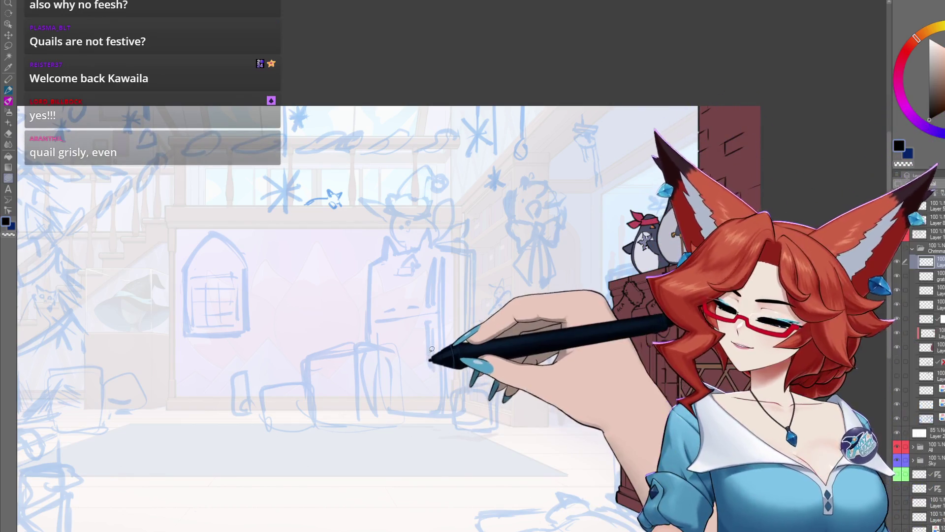
{"action": "left_click_drag", "start_coordinate": [428, 138], "coordinate": [458, 232]}
{"action": "scroll", "coordinate": [458, 232], "scroll_direction": "up", "scroll_amount": 2}
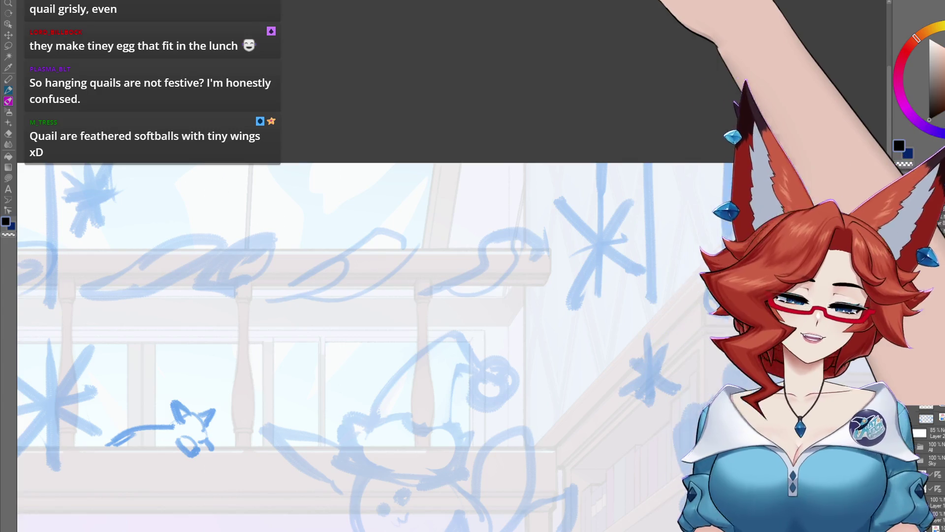
Start sketching a small bird on the railing, drawing its back and tail
{"action": "scroll", "coordinate": [450, 247], "scroll_direction": "up", "scroll_amount": 2}
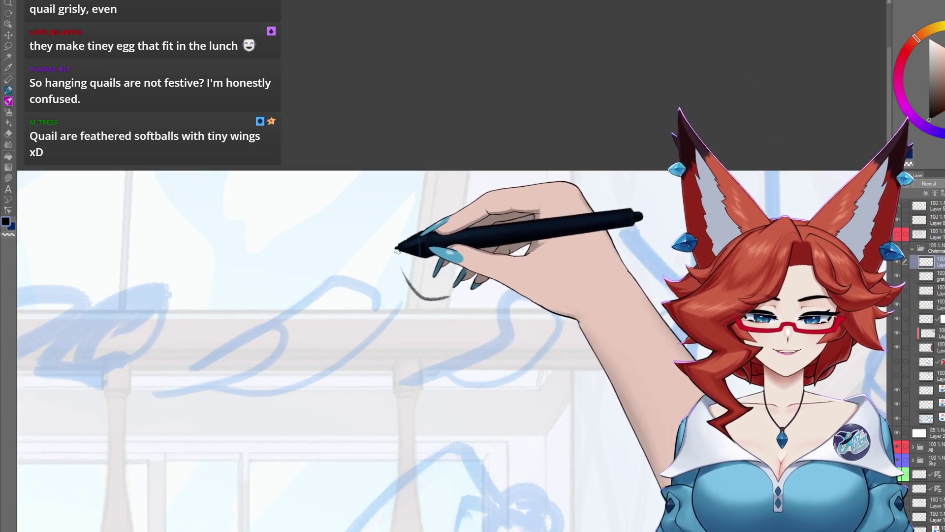
{"action": "mouse_move", "coordinate": [393, 249]}
{"action": "left_mouse_down"}
{"action": "mouse_move", "coordinate": [399, 228]}
{"action": "mouse_move", "coordinate": [455, 246]}
{"action": "left_mouse_up"}
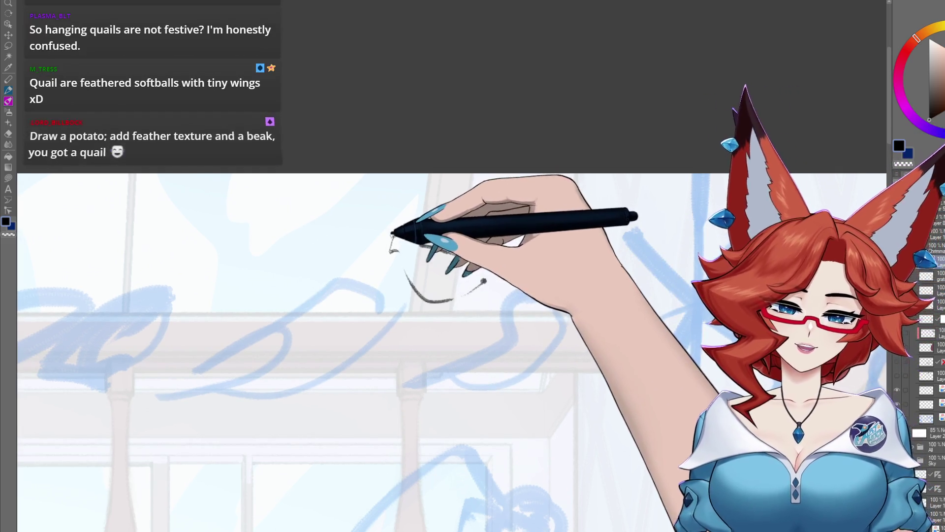
{"action": "mouse_move", "coordinate": [490, 249]}
{"action": "left_mouse_down"}
{"action": "mouse_move", "coordinate": [475, 246]}
{"action": "mouse_move", "coordinate": [483, 245]}
{"action": "left_mouse_up"}
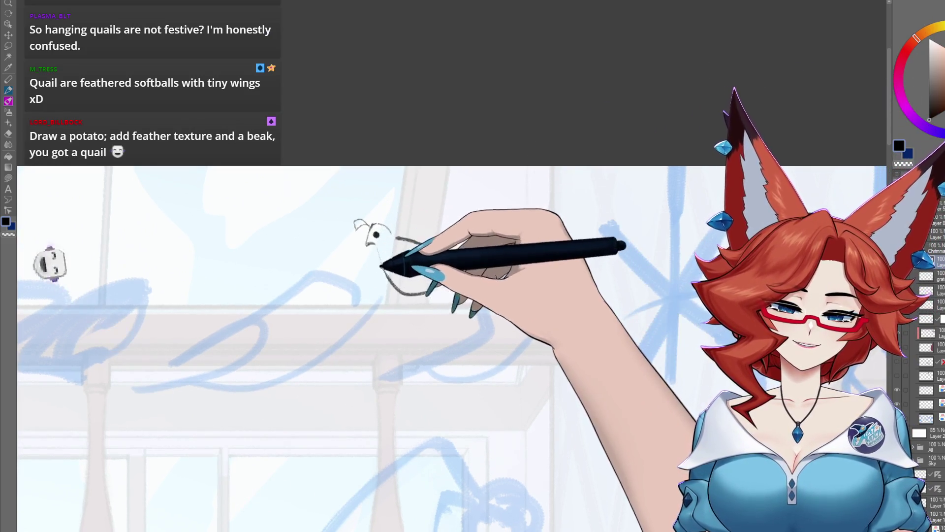
{"action": "mouse_move", "coordinate": [395, 231]}
{"action": "left_mouse_down"}
{"action": "mouse_move", "coordinate": [457, 253]}
{"action": "mouse_move", "coordinate": [419, 290]}
{"action": "left_mouse_up"}
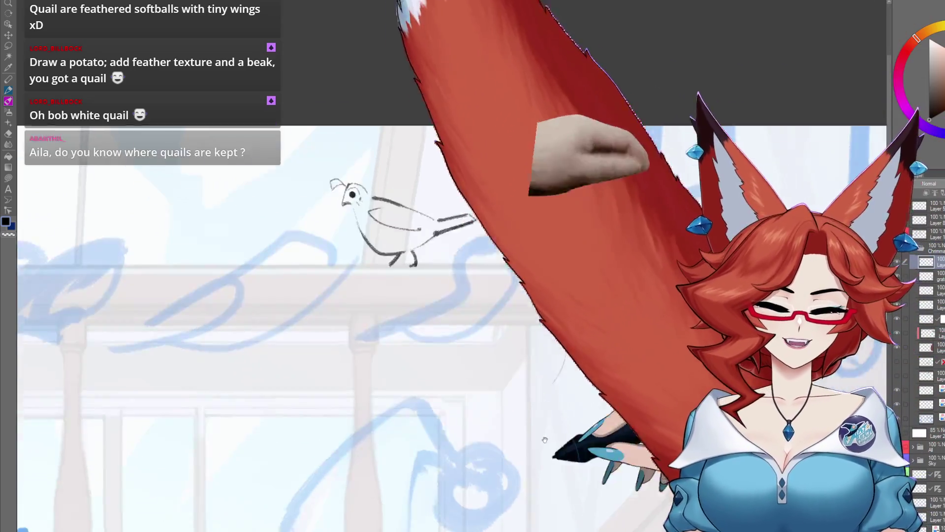
{"action": "mouse_move", "coordinate": [584, 379]}
{"action": "left_mouse_down"}
{"action": "mouse_move", "coordinate": [535, 415]}
{"action": "mouse_move", "coordinate": [502, 293]}
{"action": "left_mouse_up"}
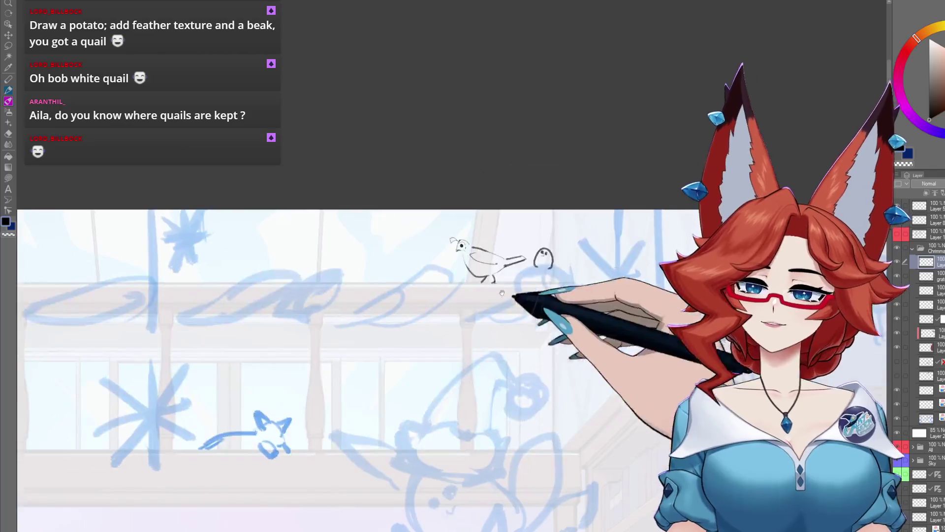
{"action": "scroll", "coordinate": [471, 246], "scroll_direction": "up", "scroll_amount": 3}
{"action": "scroll", "coordinate": [472, 246], "scroll_direction": "up", "scroll_amount": 2}
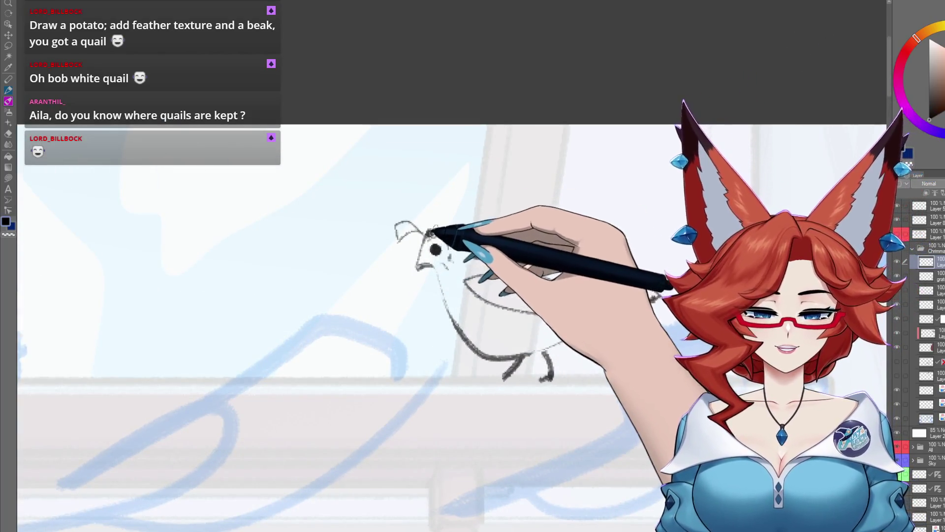
Ink the quail's head outline, its back from head to tail, and its head crest
{"action": "mouse_move", "coordinate": [418, 266]}
{"action": "left_mouse_down"}
{"action": "mouse_move", "coordinate": [470, 248]}
{"action": "mouse_move", "coordinate": [500, 358]}
{"action": "left_mouse_up"}
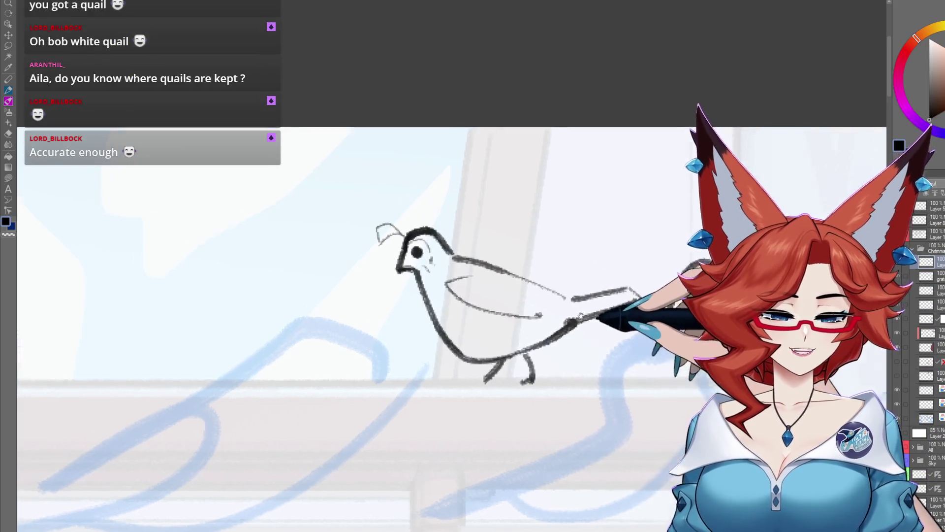
{"action": "left_click_drag", "start_coordinate": [546, 344], "coordinate": [348, 356]}
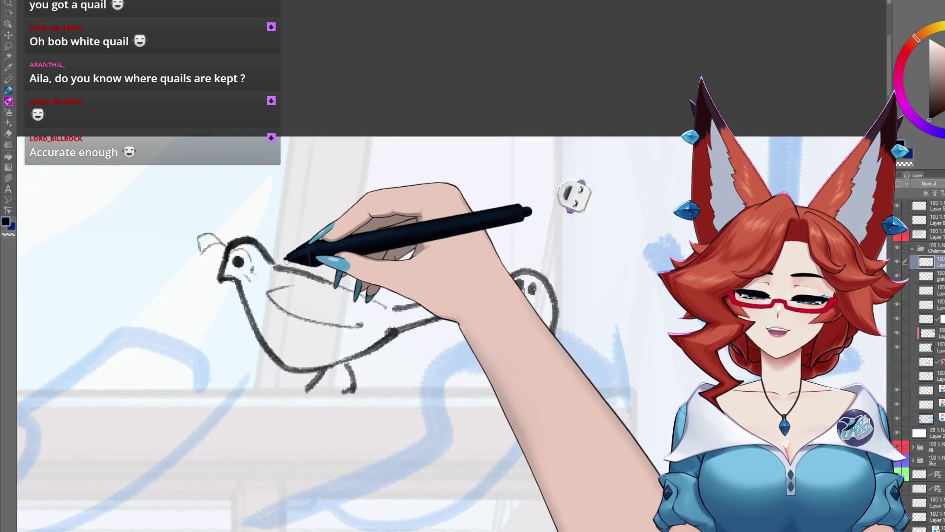
{"action": "mouse_move", "coordinate": [281, 256]}
{"action": "left_mouse_down"}
{"action": "mouse_move", "coordinate": [394, 305]}
{"action": "mouse_move", "coordinate": [485, 263]}
{"action": "left_mouse_up"}
{"action": "mouse_move", "coordinate": [426, 300]}
{"action": "left_mouse_down"}
{"action": "mouse_move", "coordinate": [507, 244]}
{"action": "mouse_move", "coordinate": [528, 282]}
{"action": "left_mouse_up"}
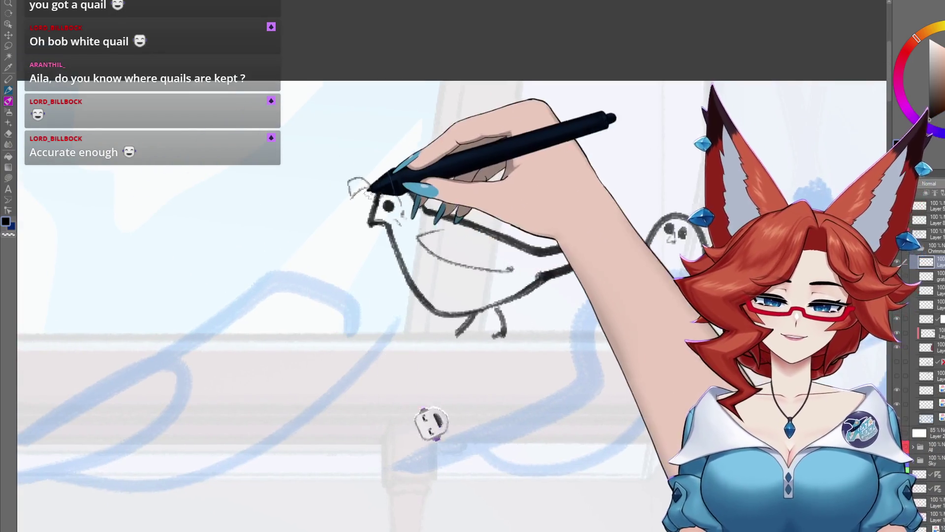
{"action": "left_click_drag", "start_coordinate": [367, 178], "coordinate": [365, 188]}
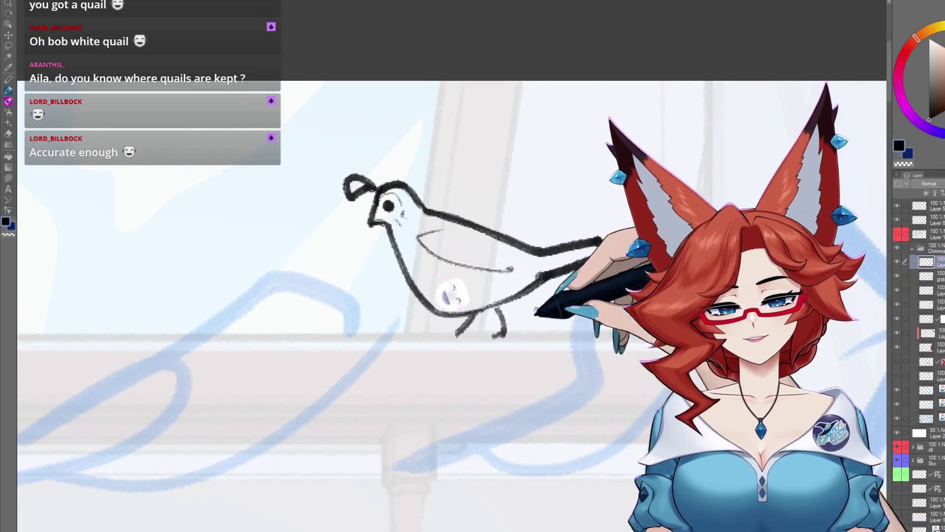
Pan over to the chick doodle, then zoom out and back in on the fireplace
{"action": "left_click_drag", "start_coordinate": [663, 311], "coordinate": [575, 315]}
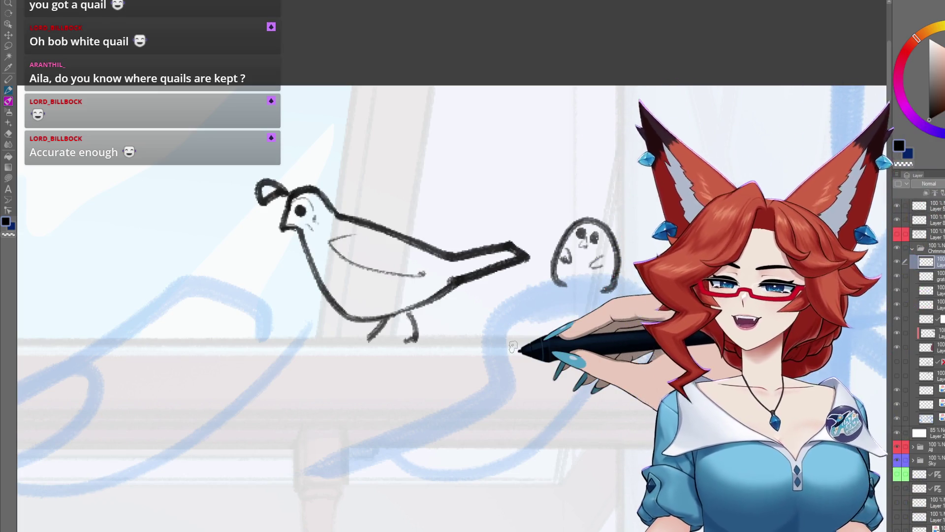
{"action": "scroll", "coordinate": [492, 345], "scroll_direction": "down", "scroll_amount": 5}
{"action": "scroll", "coordinate": [492, 315], "scroll_direction": "down", "scroll_amount": 3}
{"action": "scroll", "coordinate": [541, 339], "scroll_direction": "down", "scroll_amount": 3}
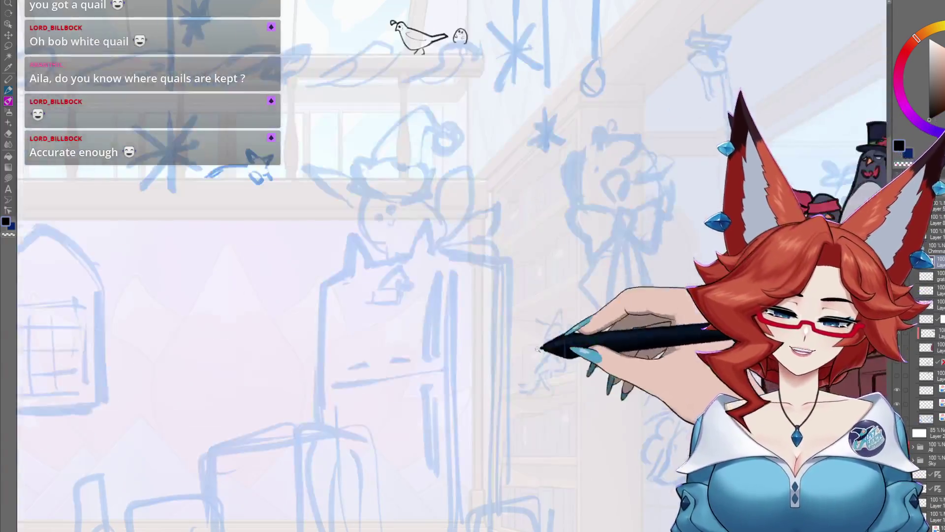
{"action": "scroll", "coordinate": [536, 374], "scroll_direction": "down", "scroll_amount": 4}
{"action": "scroll", "coordinate": [566, 355], "scroll_direction": "up", "scroll_amount": 2}
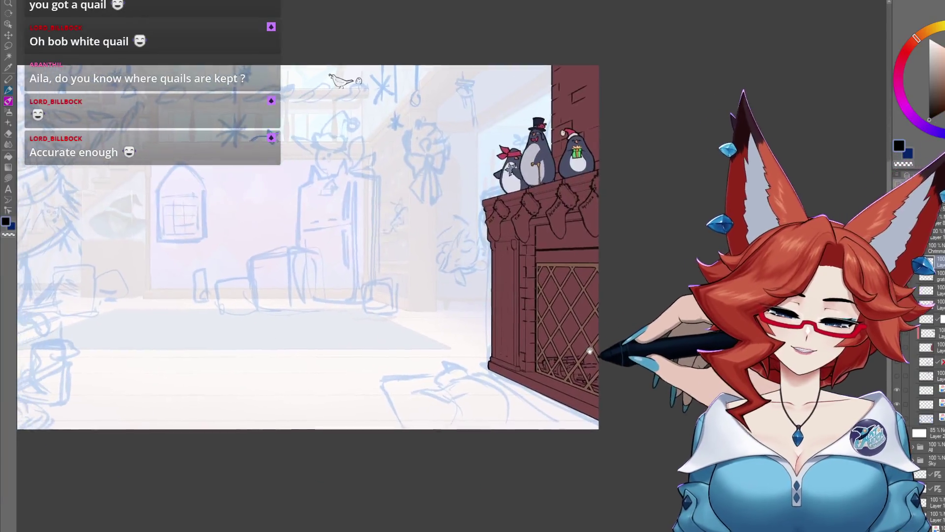
{"action": "scroll", "coordinate": [599, 395], "scroll_direction": "up", "scroll_amount": 2}
{"action": "scroll", "coordinate": [599, 395], "scroll_direction": "up", "scroll_amount": 2}
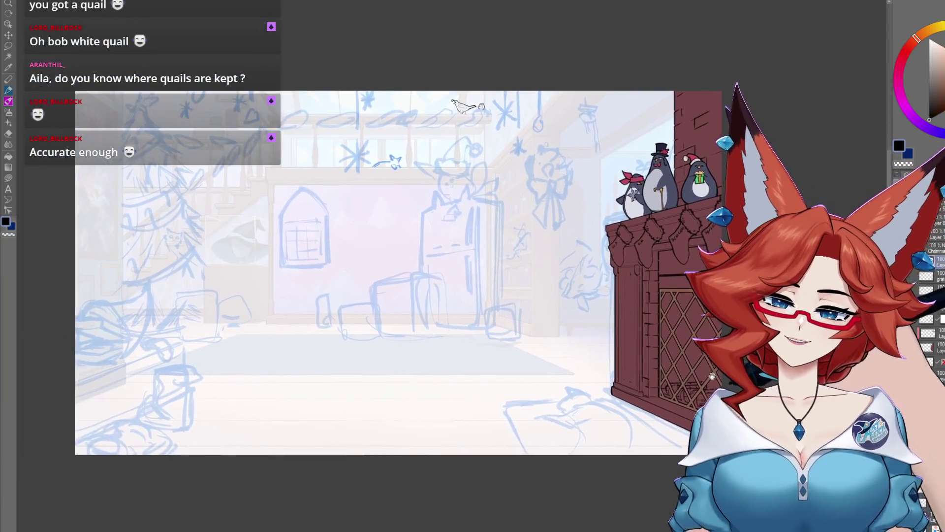
{"action": "scroll", "coordinate": [593, 387], "scroll_direction": "down", "scroll_amount": 2}
{"action": "scroll", "coordinate": [571, 315], "scroll_direction": "up", "scroll_amount": 2}
{"action": "scroll", "coordinate": [566, 316], "scroll_direction": "up", "scroll_amount": 1}
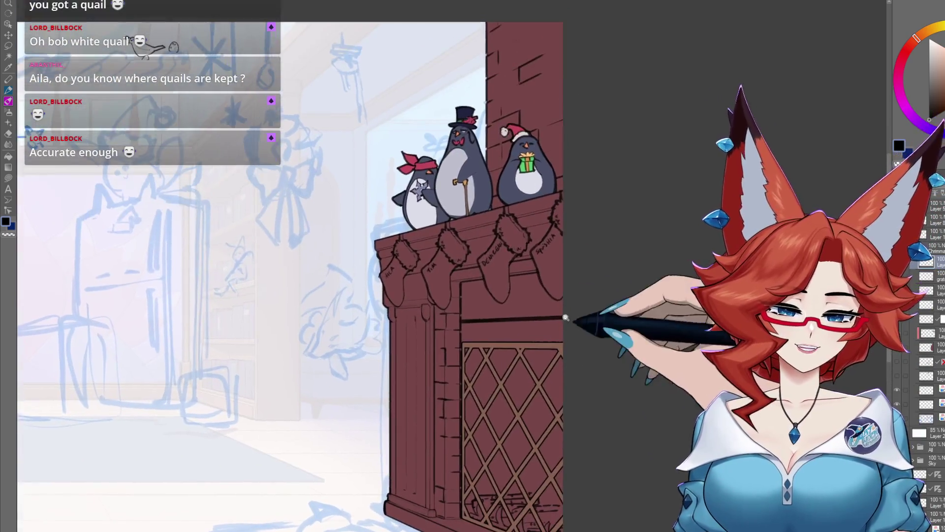
Switch to the layer above and sample the pale grey from the penguin's belly
{"action": "scroll", "coordinate": [574, 331], "scroll_direction": "up", "scroll_amount": 1}
{"action": "scroll", "coordinate": [581, 347], "scroll_direction": "up", "scroll_amount": 1}
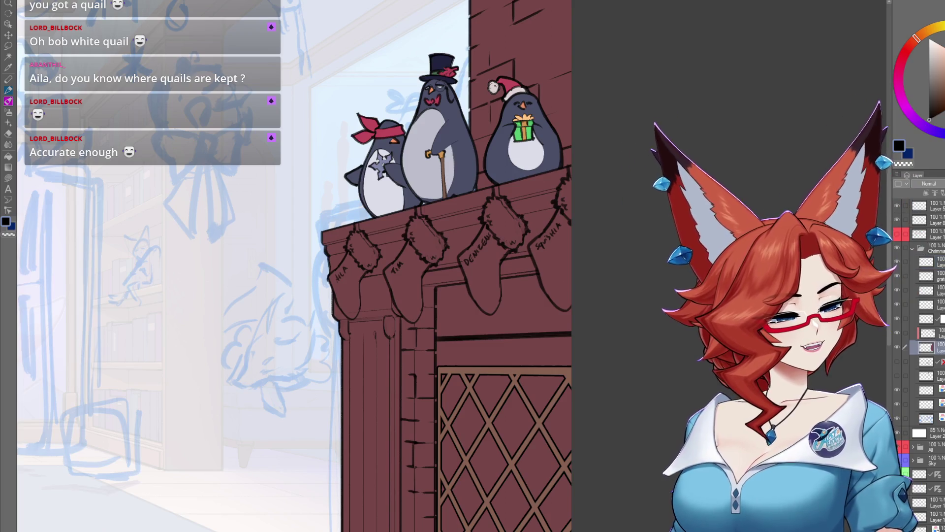
{"action": "left_click", "coordinate": [938, 329]}
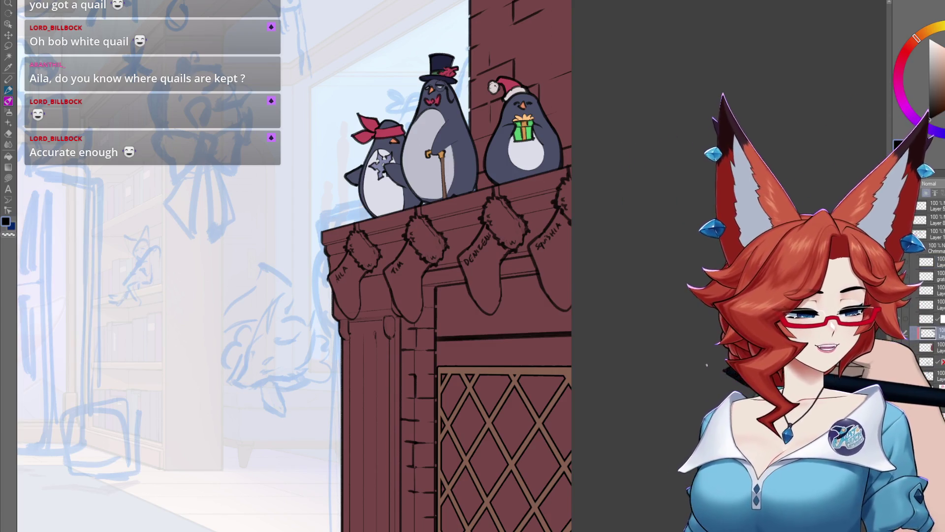
{"action": "left_click", "coordinate": [898, 334]}
{"action": "left_click", "coordinate": [897, 334]}
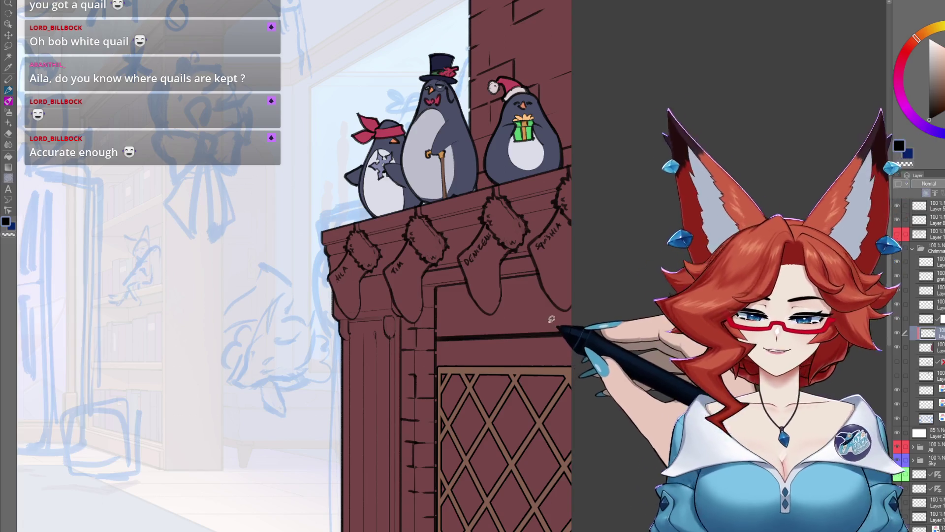
{"action": "scroll", "coordinate": [551, 319], "scroll_direction": "up", "scroll_amount": 1}
{"action": "scroll", "coordinate": [565, 316], "scroll_direction": "up", "scroll_amount": 1}
{"action": "scroll", "coordinate": [576, 300], "scroll_direction": "up", "scroll_amount": 1}
{"action": "scroll", "coordinate": [578, 309], "scroll_direction": "up", "scroll_amount": 1}
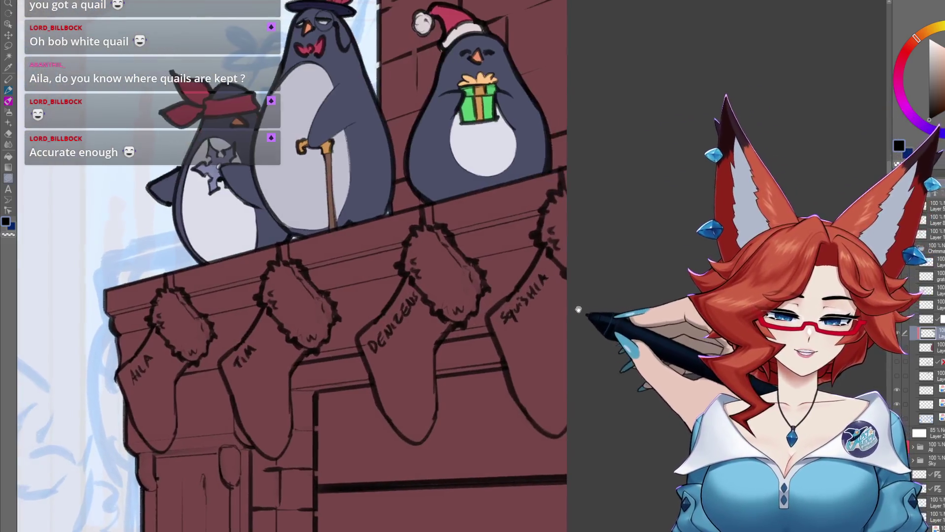
{"action": "left_click", "coordinate": [529, 163], "text": "alt"}
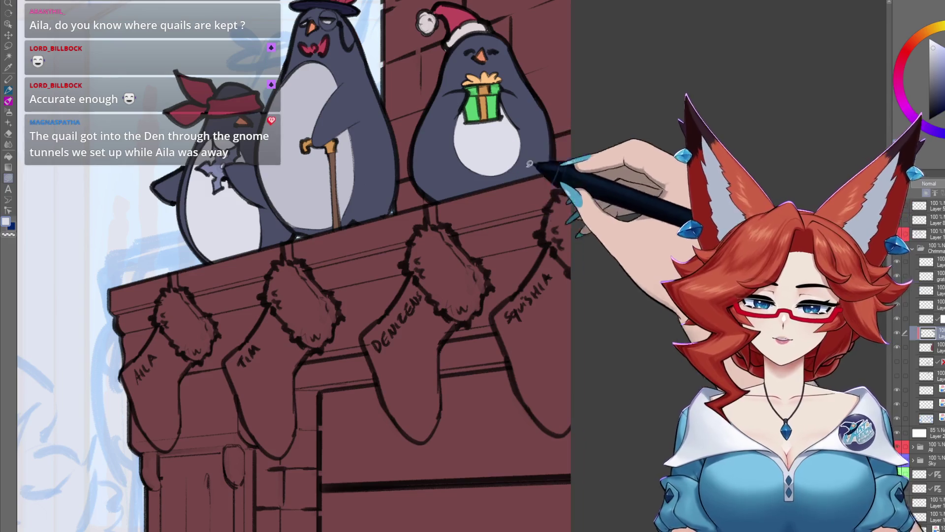
Lasso the DENIZEN stocking's fur cuff and fill it pale white
{"action": "scroll", "coordinate": [566, 196], "scroll_direction": "up", "scroll_amount": 1}
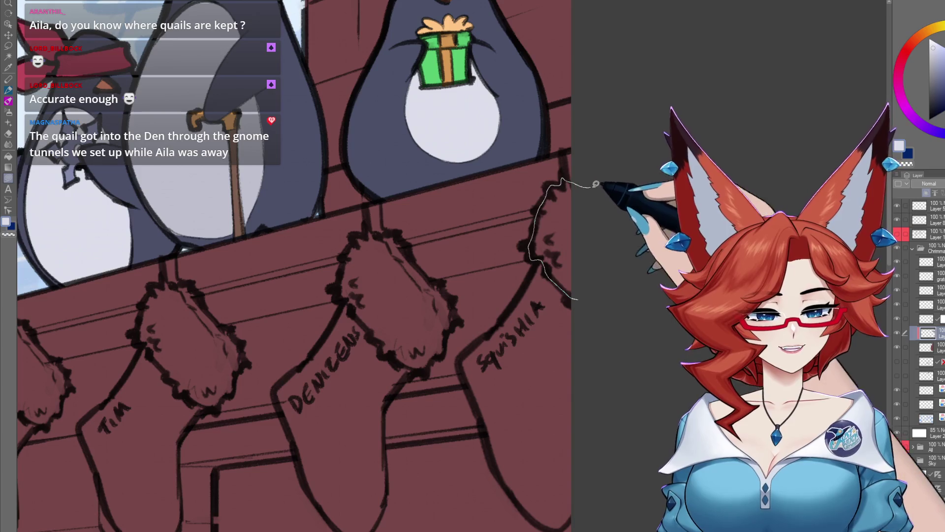
{"action": "mouse_move", "coordinate": [448, 310]}
{"action": "left_mouse_down"}
{"action": "mouse_move", "coordinate": [537, 280]}
{"action": "mouse_move", "coordinate": [535, 302]}
{"action": "left_mouse_up"}
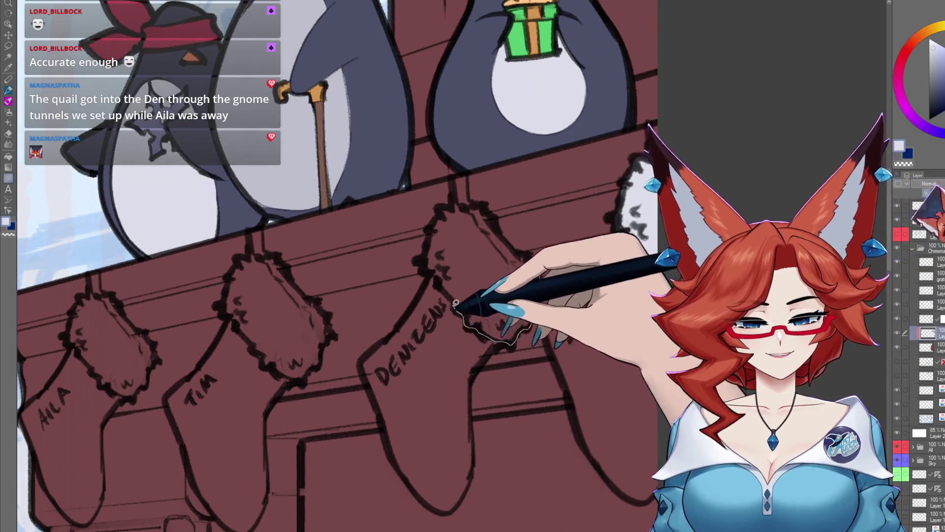
{"action": "left_click_drag", "start_coordinate": [455, 303], "coordinate": [452, 196]}
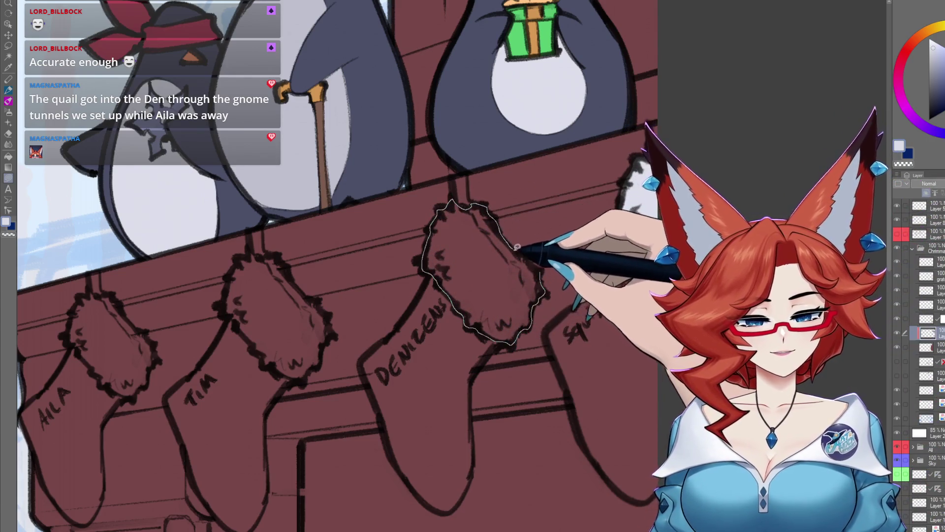
{"action": "key", "text": "ctrl+d"}
Outline the TIM stocking's fur cuff and fill it pale white
{"action": "scroll", "coordinate": [540, 266], "scroll_direction": "down", "scroll_amount": 2}
{"action": "scroll", "coordinate": [518, 280], "scroll_direction": "up", "scroll_amount": 3}
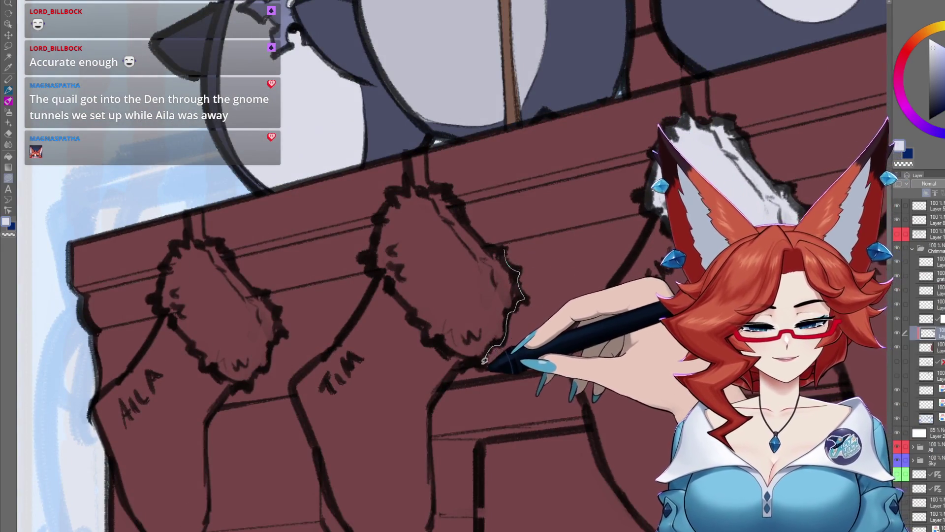
{"action": "left_click_drag", "start_coordinate": [484, 361], "coordinate": [445, 343]}
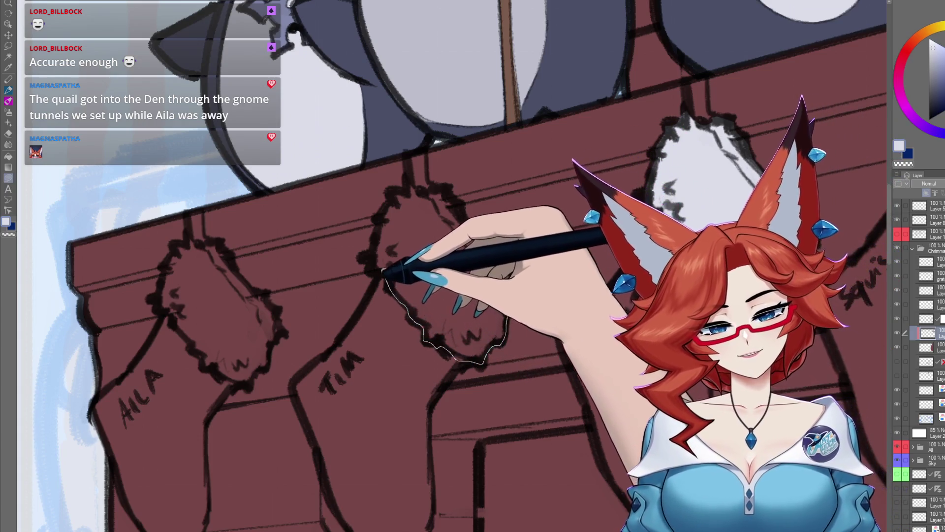
{"action": "left_click_drag", "start_coordinate": [383, 271], "coordinate": [416, 184]}
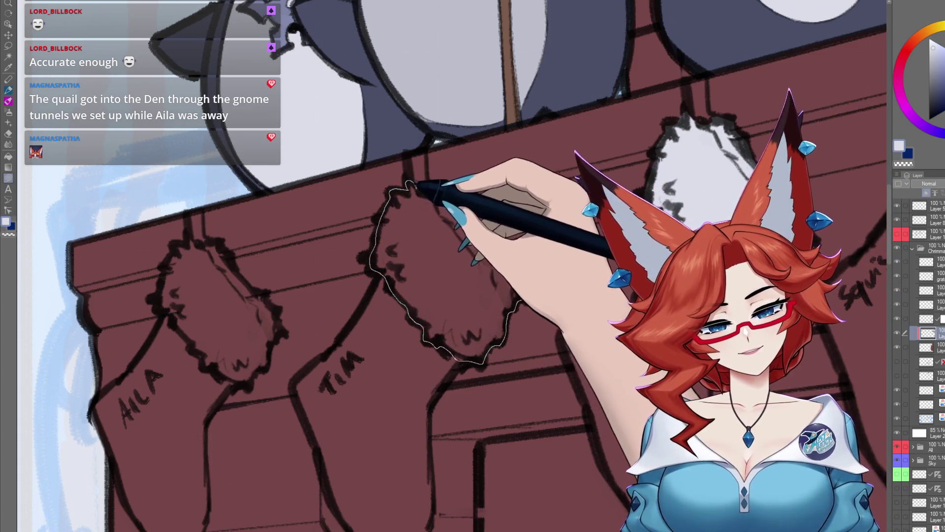
{"action": "left_click_drag", "start_coordinate": [467, 220], "coordinate": [449, 191]}
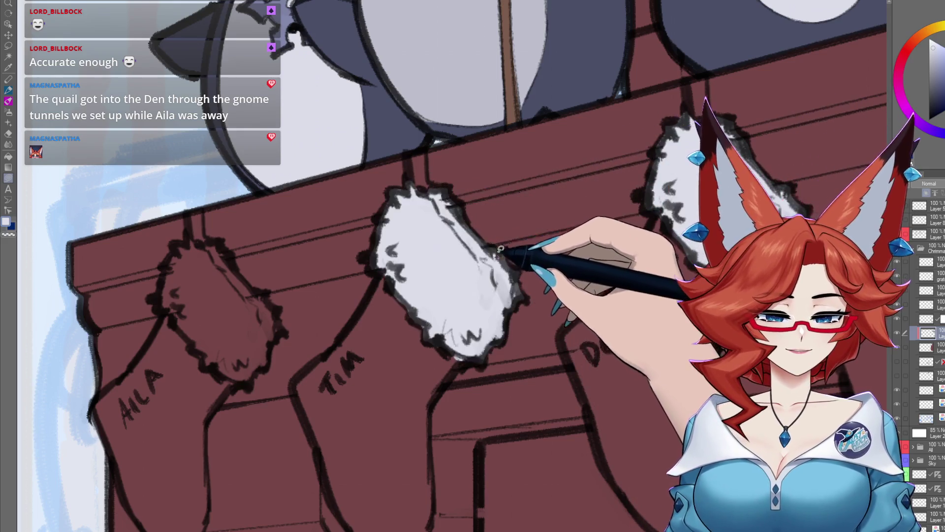
{"action": "left_click_drag", "start_coordinate": [475, 251], "coordinate": [611, 243]}
Begin outlining the AILA stocking's cuff and bring the AILA stocking into view
{"action": "mouse_move", "coordinate": [385, 261]}
{"action": "left_mouse_down"}
{"action": "mouse_move", "coordinate": [422, 312]}
{"action": "mouse_move", "coordinate": [386, 334]}
{"action": "mouse_move", "coordinate": [329, 333]}
{"action": "mouse_move", "coordinate": [283, 252]}
{"action": "mouse_move", "coordinate": [292, 212]}
{"action": "mouse_move", "coordinate": [330, 211]}
{"action": "mouse_move", "coordinate": [389, 256]}
{"action": "left_mouse_up"}
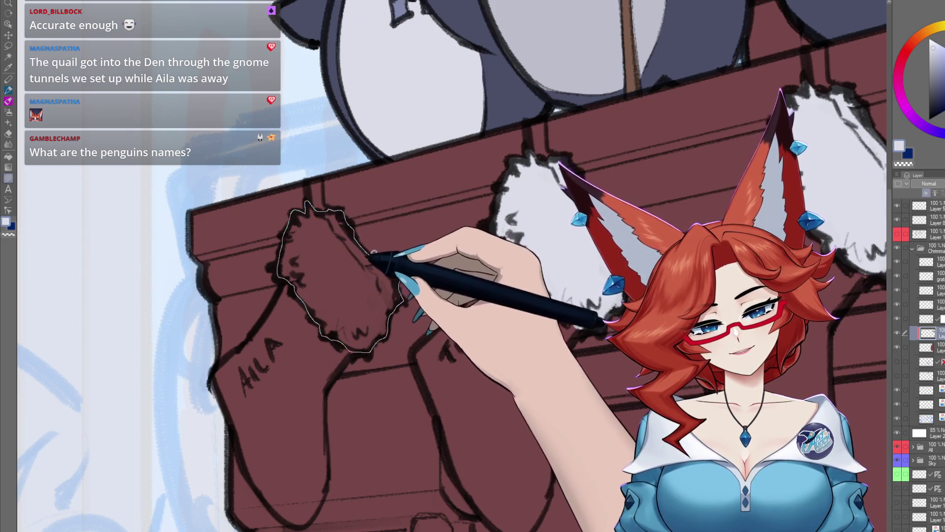
{"action": "scroll", "coordinate": [453, 321], "scroll_direction": "down", "scroll_amount": 3}
{"action": "scroll", "coordinate": [433, 331], "scroll_direction": "down", "scroll_amount": 3}
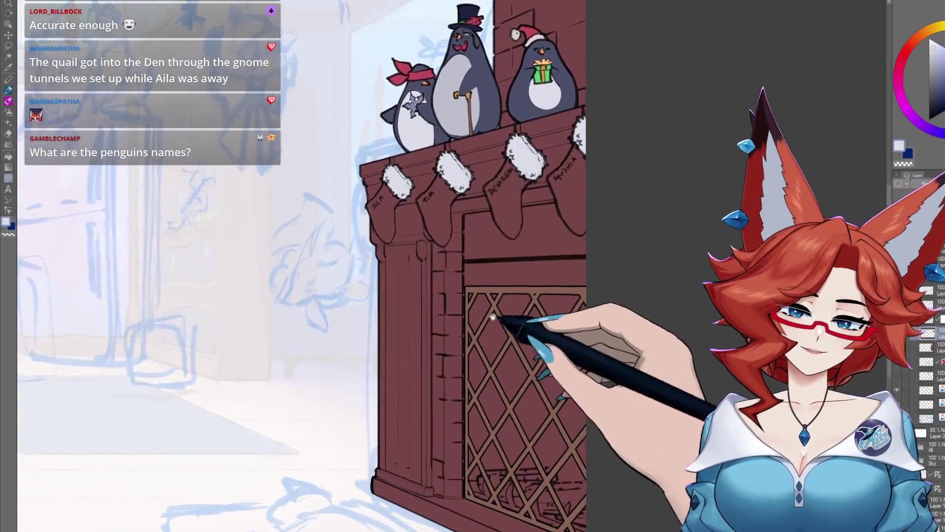
{"action": "scroll", "coordinate": [527, 310], "scroll_direction": "up", "scroll_amount": 2}
{"action": "scroll", "coordinate": [545, 302], "scroll_direction": "up", "scroll_amount": 2}
{"action": "scroll", "coordinate": [616, 197], "scroll_direction": "up", "scroll_amount": 2}
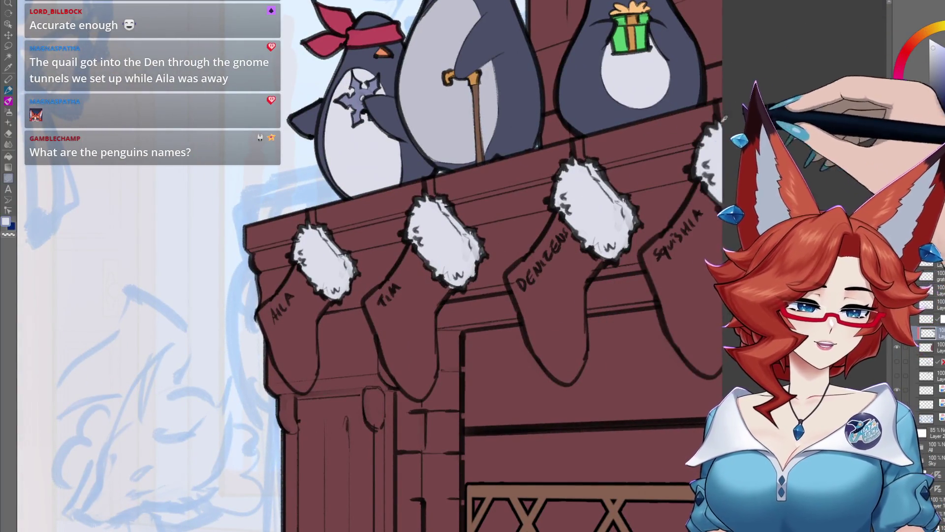
{"action": "left_click_drag", "start_coordinate": [420, 268], "coordinate": [553, 213]}
{"action": "scroll", "coordinate": [500, 239], "scroll_direction": "up", "scroll_amount": 2}
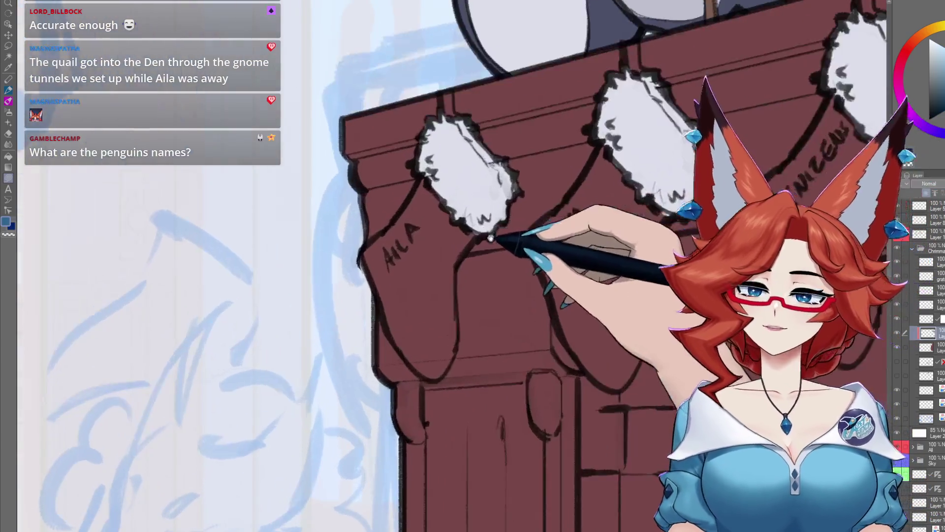
{"action": "scroll", "coordinate": [489, 270], "scroll_direction": "up", "scroll_amount": 1}
{"action": "scroll", "coordinate": [481, 274], "scroll_direction": "up", "scroll_amount": 1}
{"action": "scroll", "coordinate": [486, 281], "scroll_direction": "up", "scroll_amount": 2}
{"action": "scroll", "coordinate": [486, 281], "scroll_direction": "down", "scroll_amount": 2}
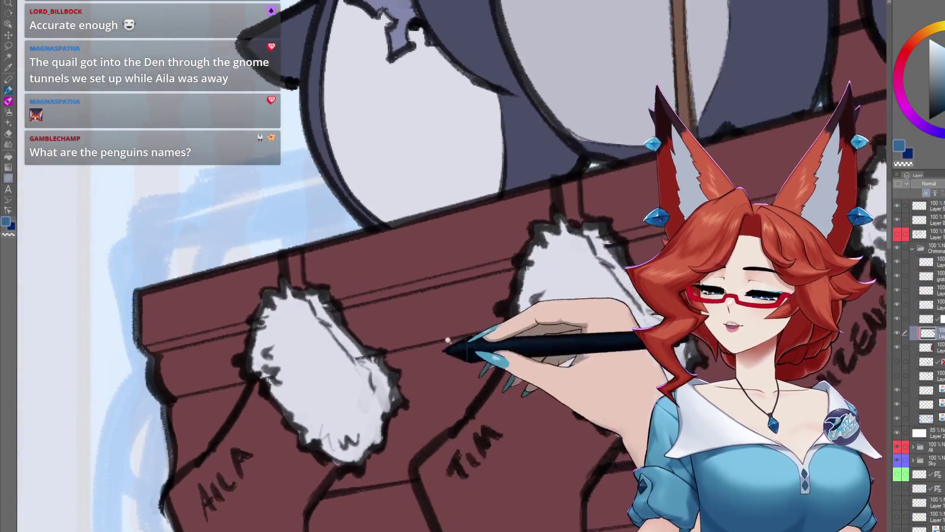
{"action": "scroll", "coordinate": [447, 386], "scroll_direction": "down", "scroll_amount": 2}
{"action": "scroll", "coordinate": [449, 338], "scroll_direction": "up", "scroll_amount": 1}
{"action": "scroll", "coordinate": [463, 290], "scroll_direction": "up", "scroll_amount": 1}
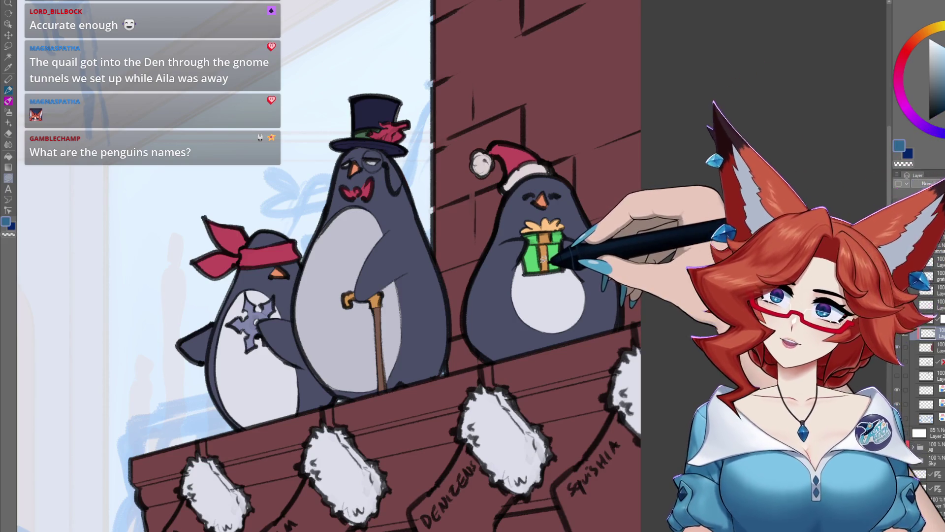
Lasso-fill the body of the AILA stocking with blue
{"action": "scroll", "coordinate": [533, 261], "scroll_direction": "down", "scroll_amount": 5}
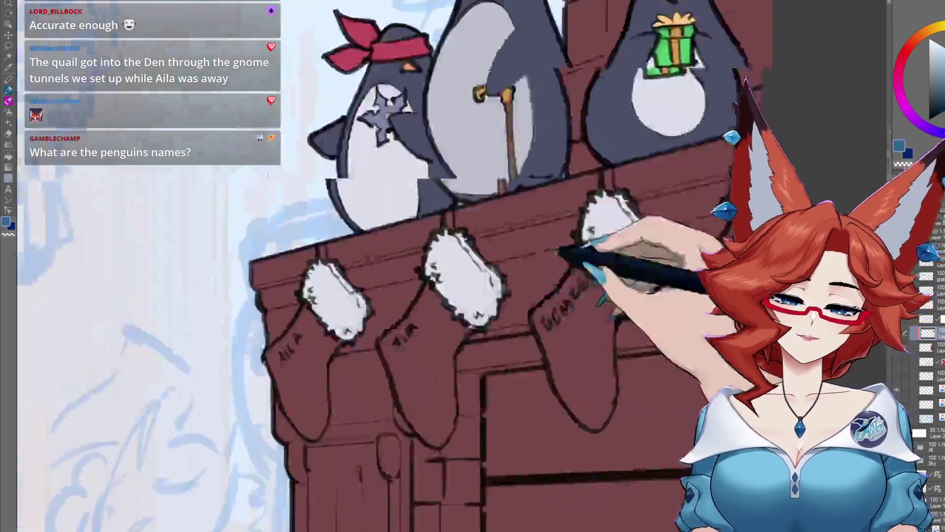
{"action": "scroll", "coordinate": [560, 249], "scroll_direction": "down", "scroll_amount": 3}
{"action": "scroll", "coordinate": [433, 274], "scroll_direction": "up", "scroll_amount": 4}
{"action": "left_click_drag", "start_coordinate": [452, 239], "coordinate": [362, 140]}
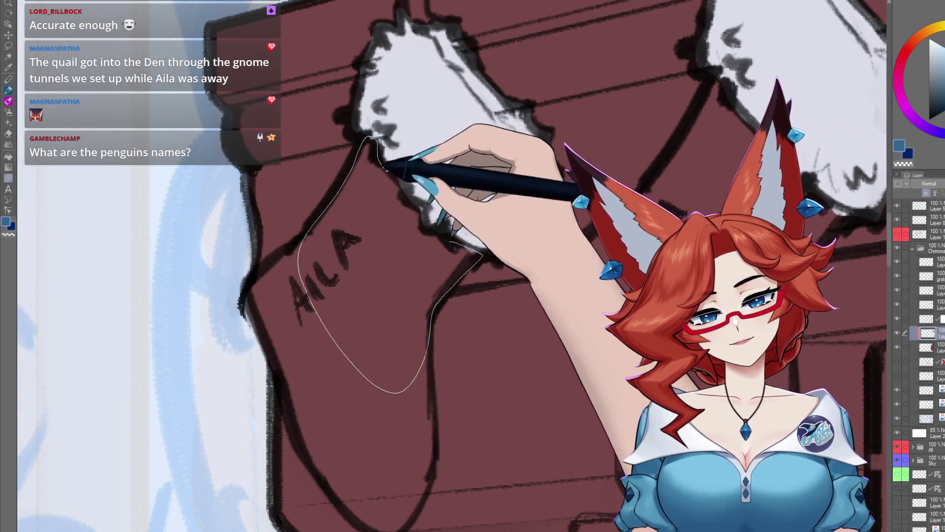
{"action": "mouse_move", "coordinate": [362, 140]}
{"action": "left_mouse_down"}
{"action": "mouse_move", "coordinate": [453, 236]}
{"action": "mouse_move", "coordinate": [449, 369]}
{"action": "mouse_move", "coordinate": [294, 147]}
{"action": "mouse_move", "coordinate": [315, 128]}
{"action": "left_mouse_up"}
{"action": "scroll", "coordinate": [453, 236], "scroll_direction": "down", "scroll_amount": 3}
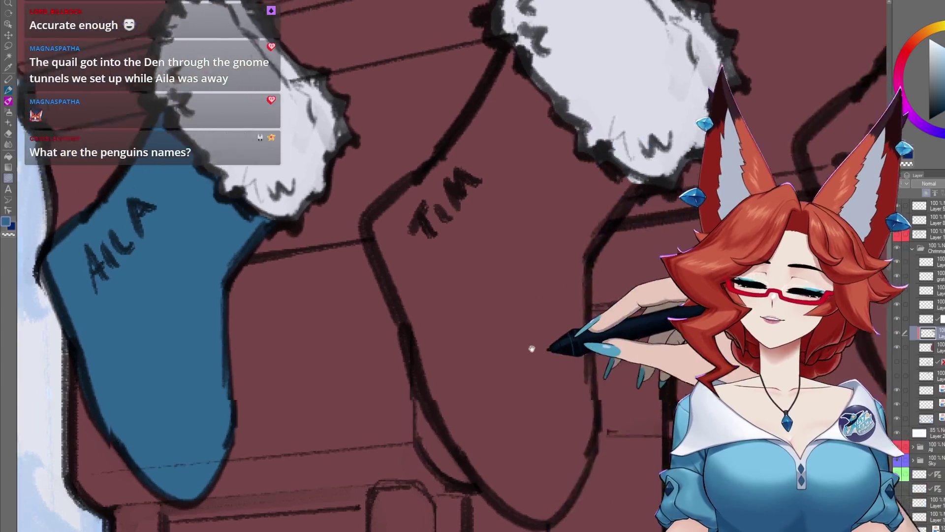
Trace the unfilled foot of the TIM stocking and fill it green down to the toe
{"action": "mouse_move", "coordinate": [471, 380]}
{"action": "left_mouse_down"}
{"action": "mouse_move", "coordinate": [539, 299]}
{"action": "mouse_move", "coordinate": [497, 302]}
{"action": "left_mouse_up"}
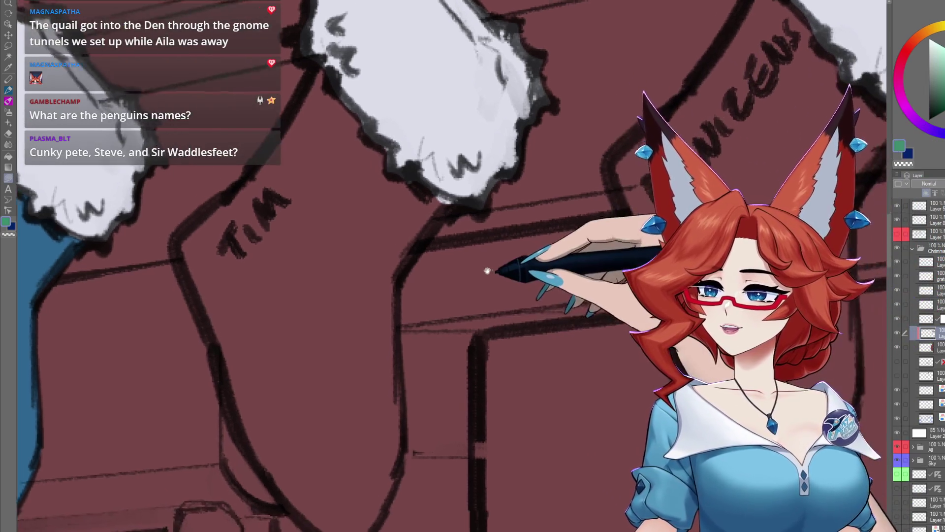
{"action": "mouse_move", "coordinate": [496, 268]}
{"action": "left_mouse_down"}
{"action": "mouse_move", "coordinate": [475, 226]}
{"action": "mouse_move", "coordinate": [491, 207]}
{"action": "left_mouse_up"}
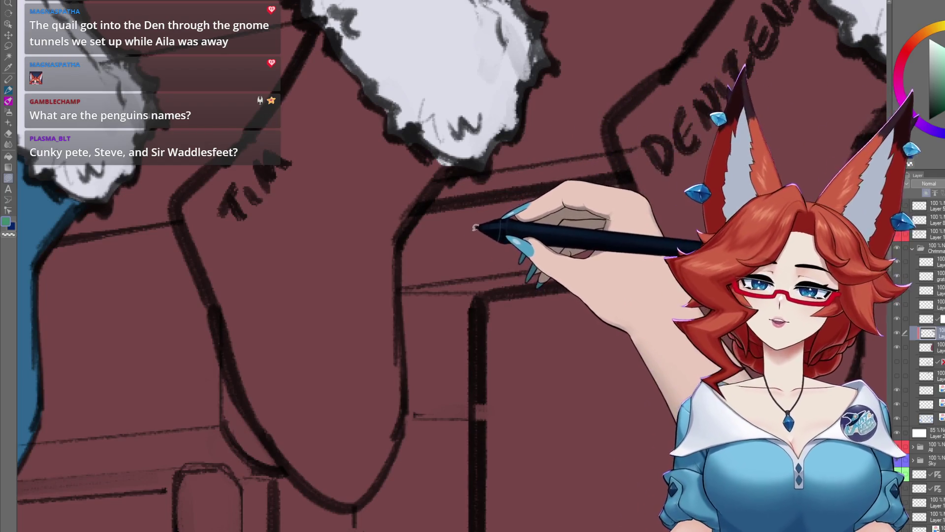
{"action": "mouse_move", "coordinate": [475, 227]}
{"action": "left_mouse_down"}
{"action": "mouse_move", "coordinate": [483, 163]}
{"action": "mouse_move", "coordinate": [428, 105]}
{"action": "mouse_move", "coordinate": [470, 266]}
{"action": "left_mouse_up"}
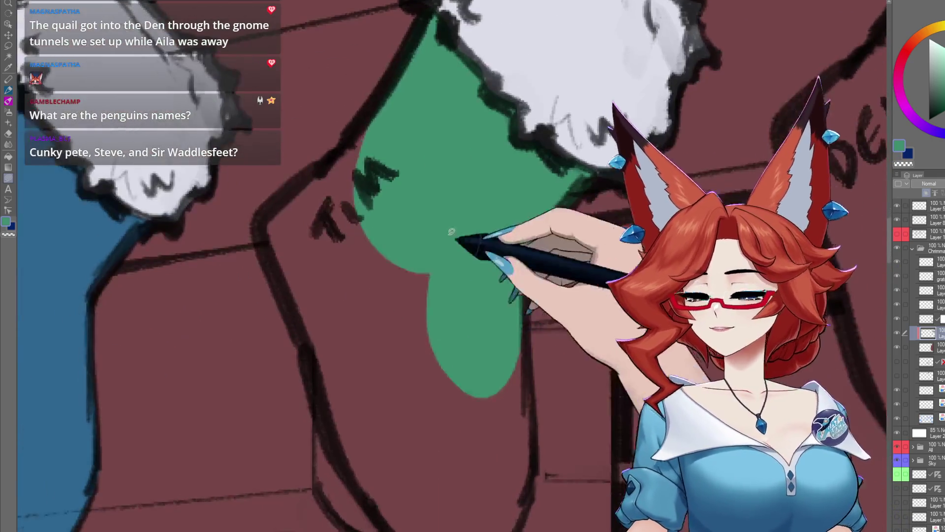
{"action": "mouse_move", "coordinate": [390, 391]}
{"action": "left_mouse_down"}
{"action": "mouse_move", "coordinate": [380, 105]}
{"action": "mouse_move", "coordinate": [484, 328]}
{"action": "left_mouse_up"}
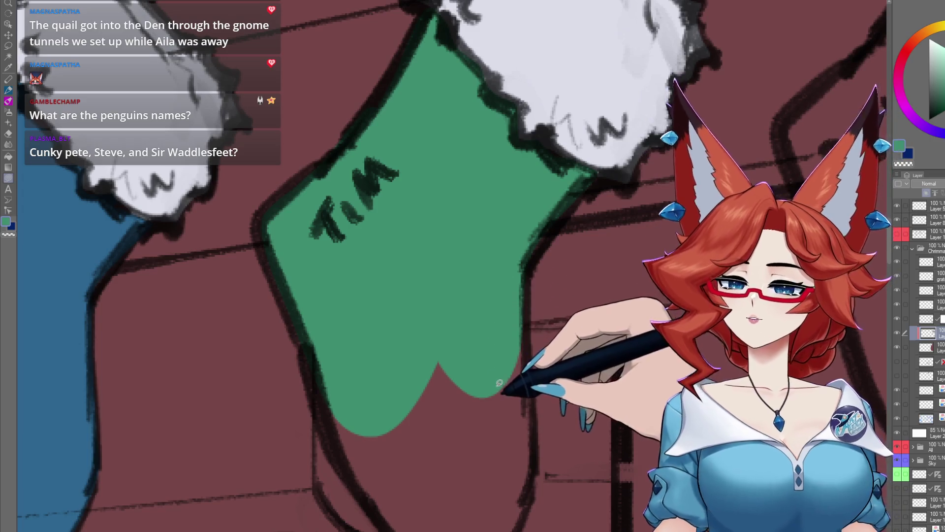
{"action": "left_click_drag", "start_coordinate": [499, 383], "coordinate": [422, 338]}
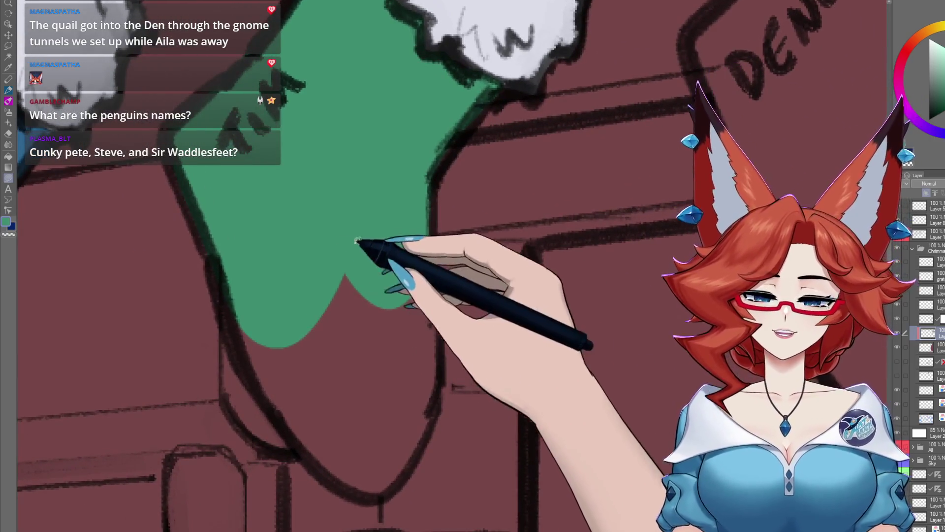
{"action": "left_click_drag", "start_coordinate": [315, 254], "coordinate": [428, 223]}
{"action": "left_click_drag", "start_coordinate": [441, 342], "coordinate": [236, 253]}
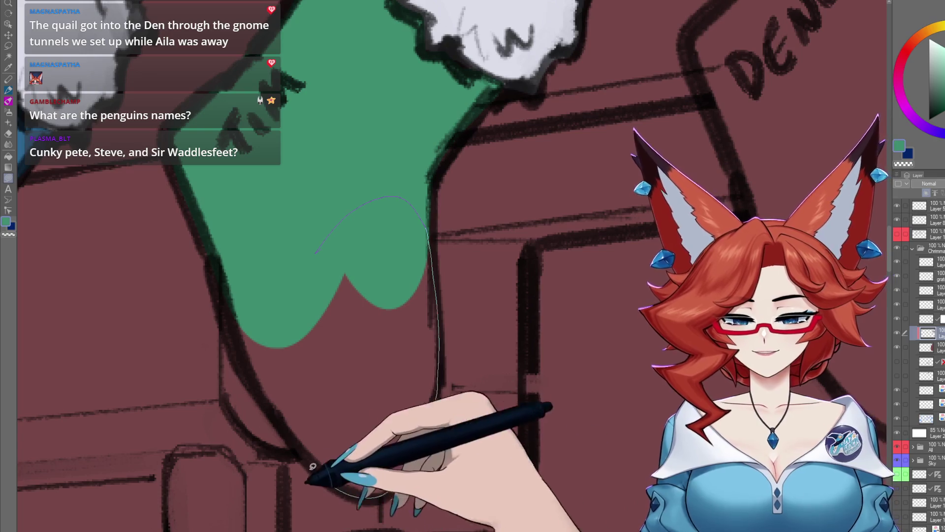
{"action": "scroll", "coordinate": [553, 277], "scroll_direction": "down", "scroll_amount": 2}
{"action": "scroll", "coordinate": [428, 359], "scroll_direction": "down", "scroll_amount": 3}
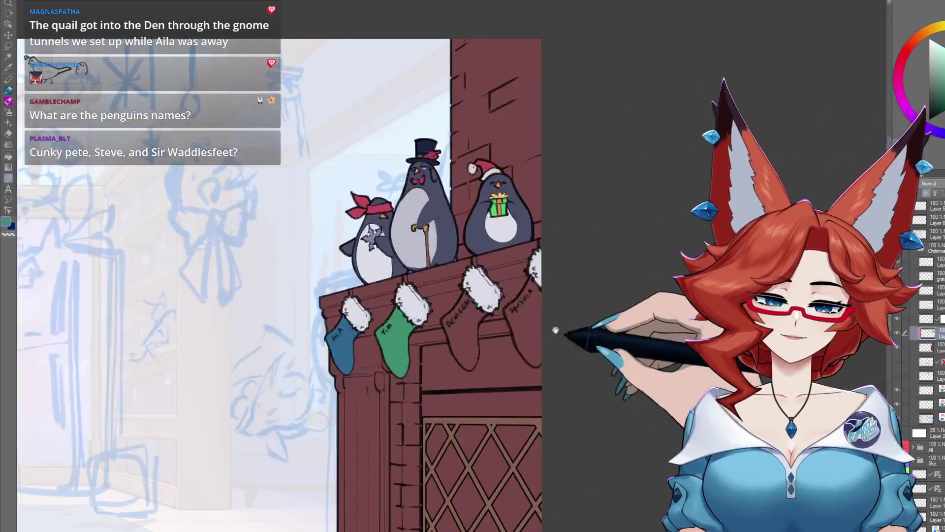
Choose red and lasso-fill the DENIZENS stocking with solid red
{"action": "scroll", "coordinate": [553, 327], "scroll_direction": "up", "scroll_amount": 3}
{"action": "scroll", "coordinate": [506, 310], "scroll_direction": "up", "scroll_amount": 2}
{"action": "scroll", "coordinate": [480, 327], "scroll_direction": "down", "scroll_amount": 2}
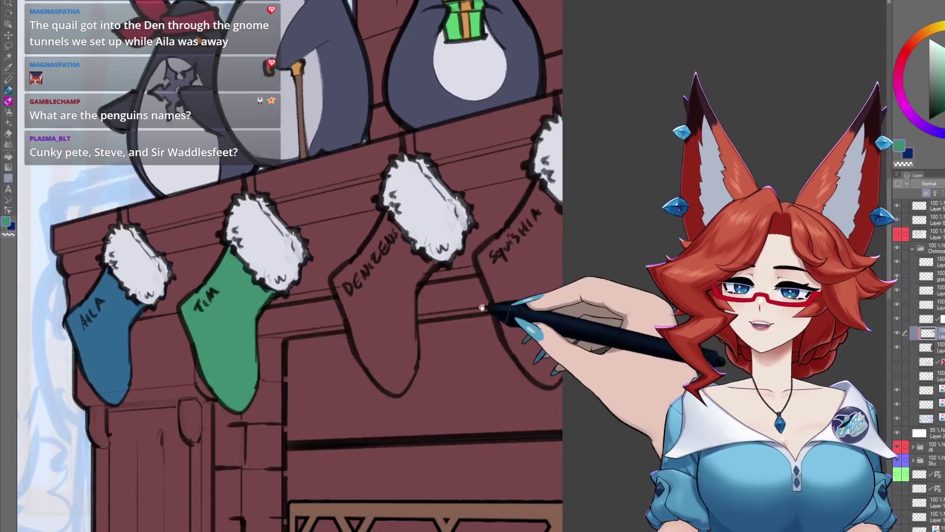
{"action": "scroll", "coordinate": [481, 340], "scroll_direction": "down", "scroll_amount": 2}
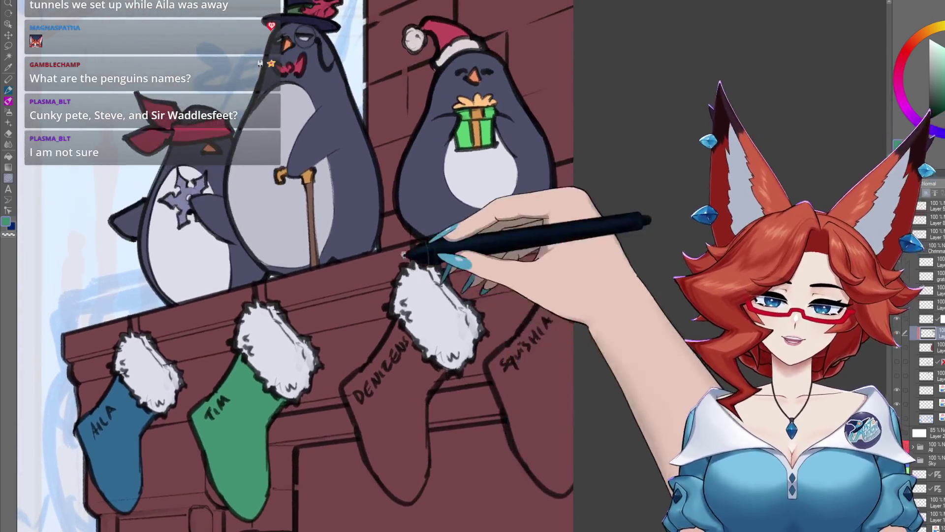
{"action": "scroll", "coordinate": [446, 88], "scroll_direction": "up", "scroll_amount": 2}
{"action": "left_click", "coordinate": [899, 60]}
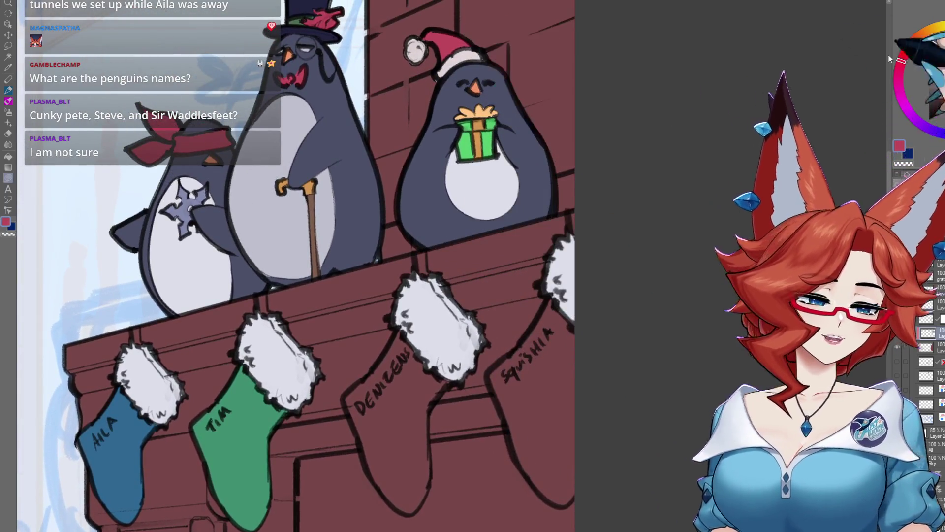
{"action": "scroll", "coordinate": [538, 153], "scroll_direction": "down", "scroll_amount": 2}
{"action": "scroll", "coordinate": [485, 209], "scroll_direction": "up", "scroll_amount": 3}
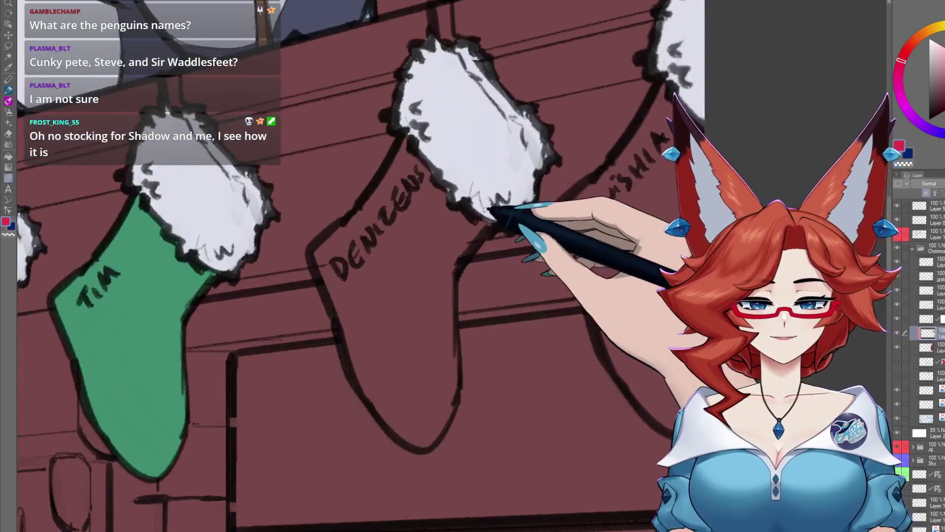
{"action": "mouse_move", "coordinate": [497, 220]}
{"action": "left_mouse_down"}
{"action": "mouse_move", "coordinate": [424, 450]}
{"action": "mouse_move", "coordinate": [401, 134]}
{"action": "left_mouse_up"}
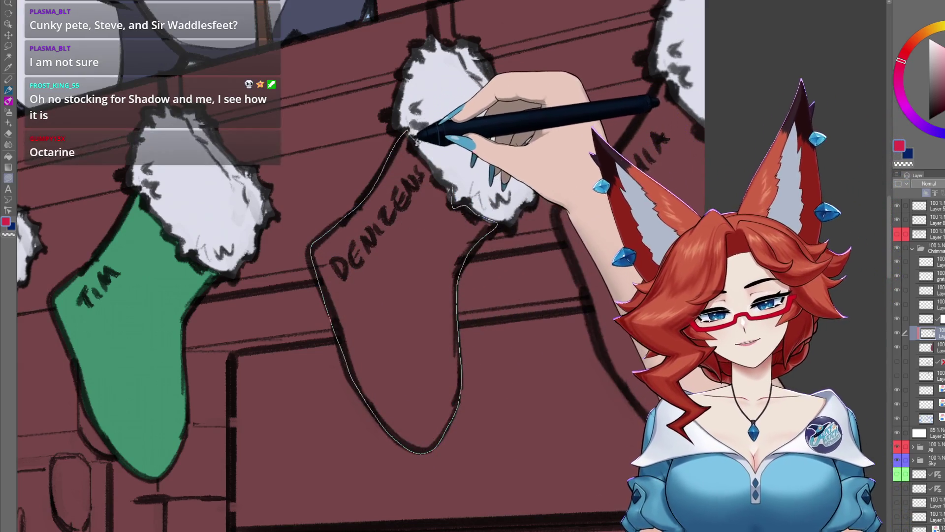
{"action": "key", "text": "alt+BackSpace"}
Auto-select the red DENIZENS stocking, darken it to a deep red, then deselect
{"action": "scroll", "coordinate": [501, 279], "scroll_direction": "down", "scroll_amount": 2}
{"action": "scroll", "coordinate": [501, 279], "scroll_direction": "down", "scroll_amount": 2}
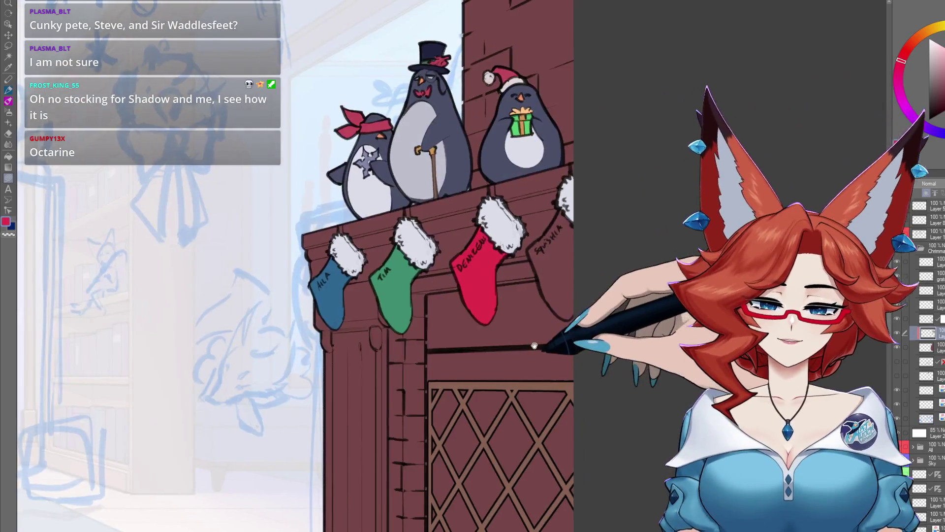
{"action": "scroll", "coordinate": [495, 335], "scroll_direction": "up", "scroll_amount": 1}
{"action": "scroll", "coordinate": [495, 336], "scroll_direction": "up", "scroll_amount": 2}
{"action": "scroll", "coordinate": [494, 336], "scroll_direction": "up", "scroll_amount": 1}
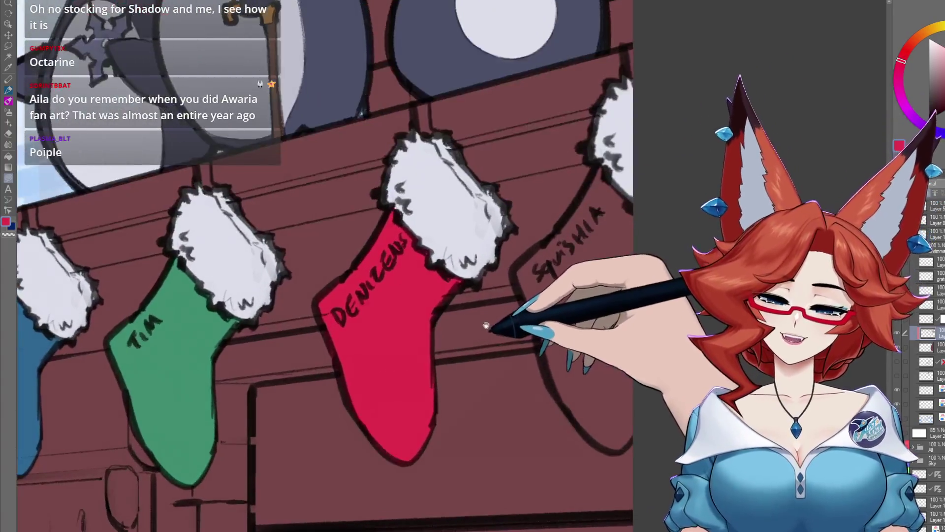
{"action": "key", "text": "w"}
{"action": "left_click", "coordinate": [411, 339]}
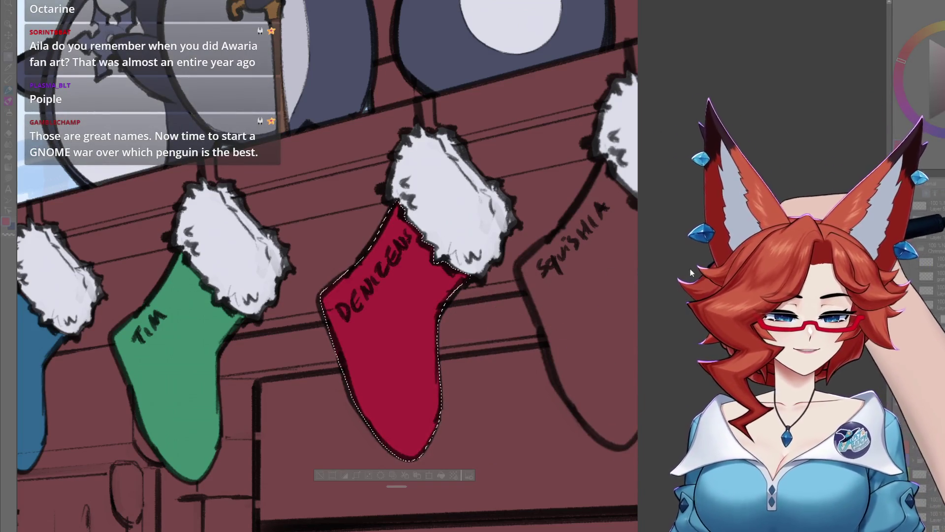
{"action": "left_click_drag", "start_coordinate": [662, 287], "coordinate": [674, 254]}
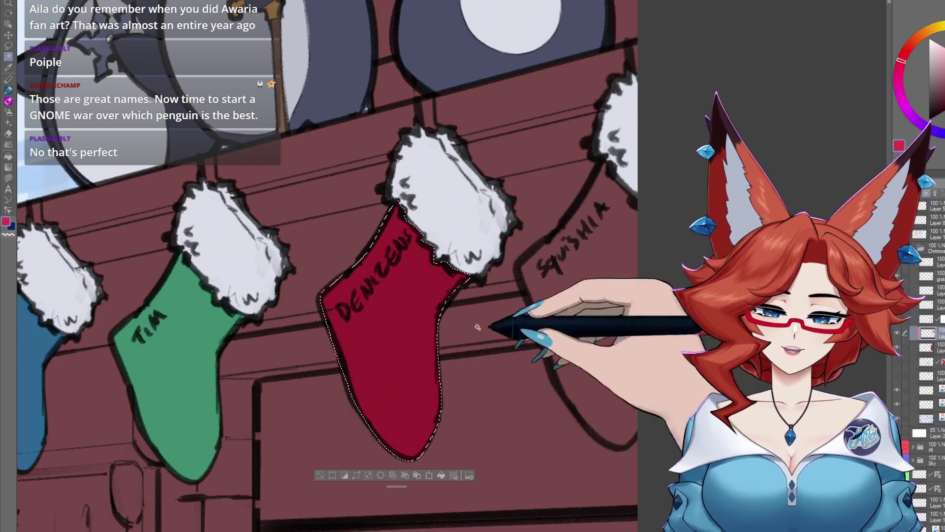
{"action": "key", "text": "ctrl+d"}
Outline the SQUISHIA stocking on the mantel's right side and fill it orange
{"action": "scroll", "coordinate": [486, 346], "scroll_direction": "down", "scroll_amount": 4}
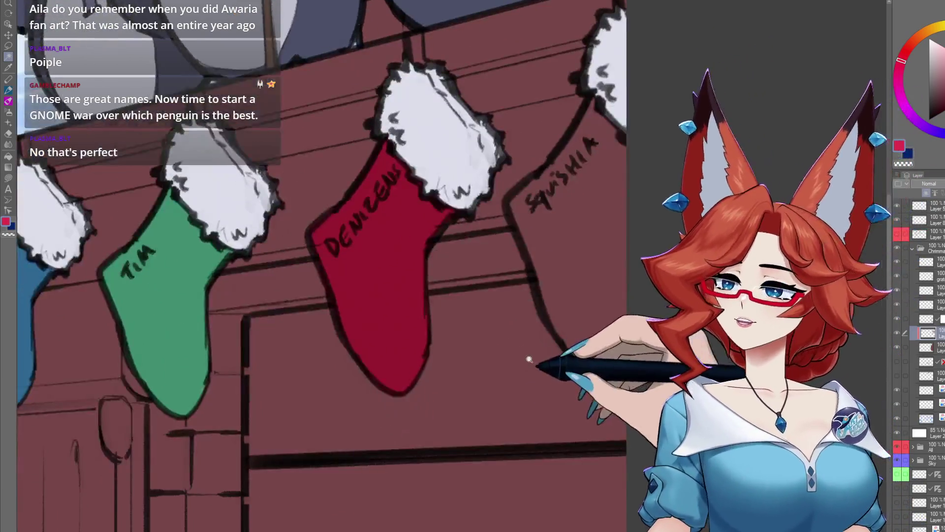
{"action": "scroll", "coordinate": [529, 362], "scroll_direction": "down", "scroll_amount": 2}
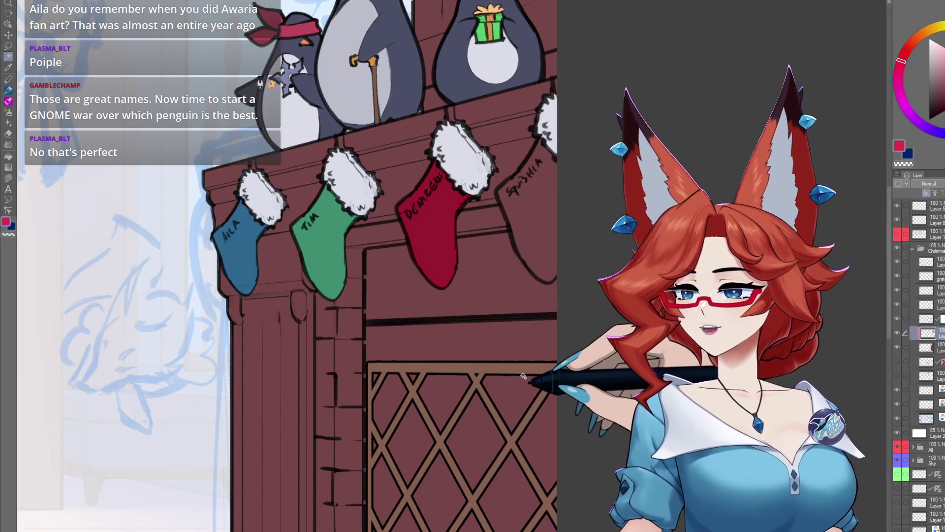
{"action": "scroll", "coordinate": [520, 306], "scroll_direction": "up", "scroll_amount": 5}
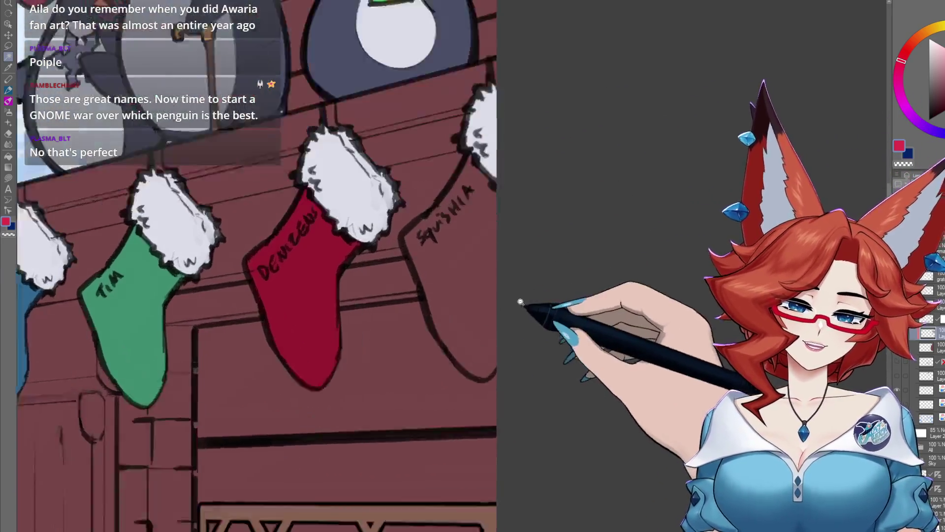
{"action": "scroll", "coordinate": [512, 296], "scroll_direction": "down", "scroll_amount": 5}
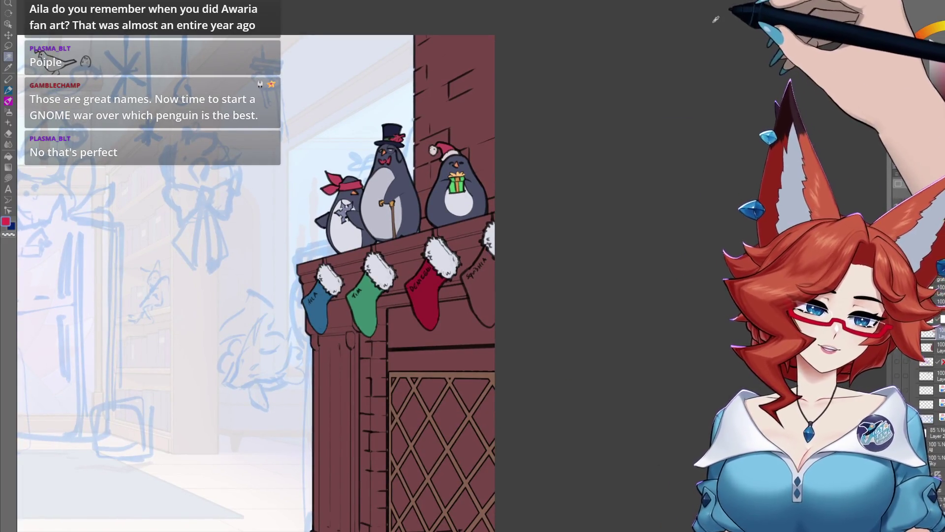
{"action": "left_click_drag", "start_coordinate": [515, 314], "coordinate": [475, 312]}
{"action": "scroll", "coordinate": [475, 312], "scroll_direction": "up", "scroll_amount": 4}
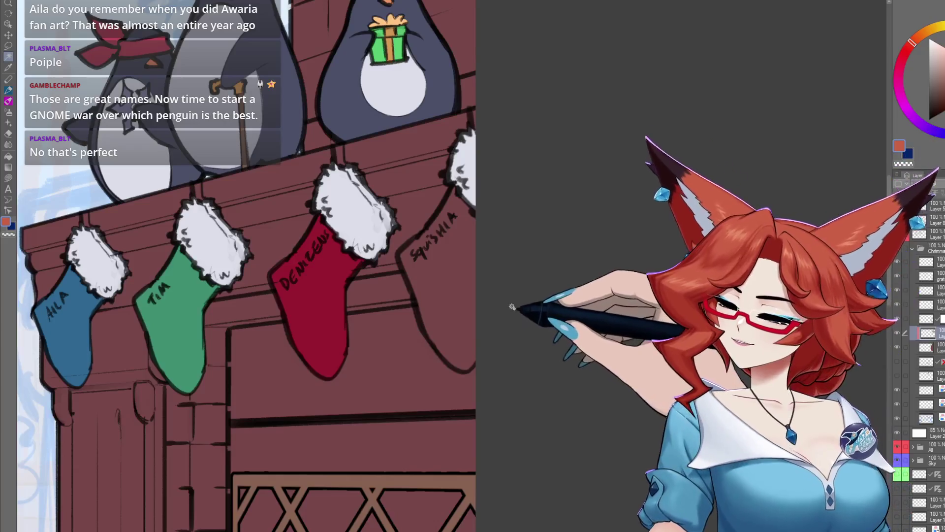
{"action": "scroll", "coordinate": [491, 341], "scroll_direction": "up", "scroll_amount": 2}
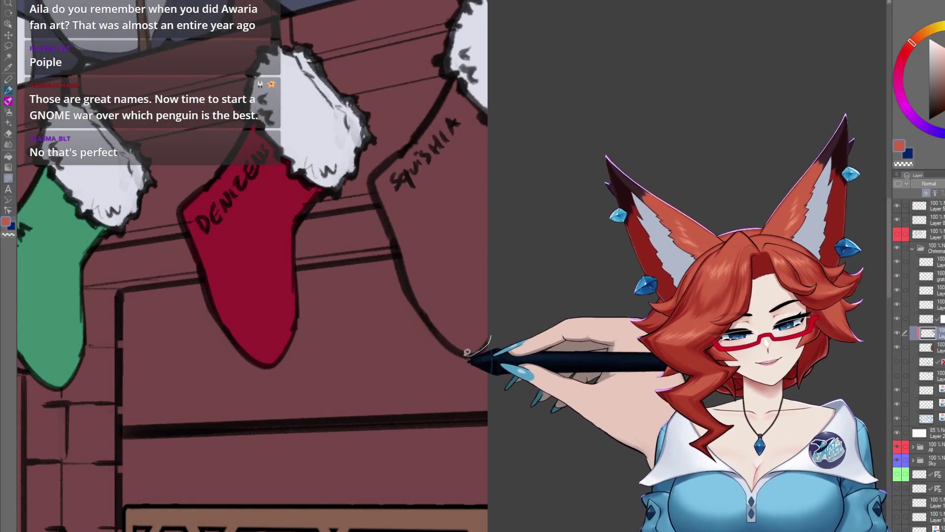
{"action": "left_click_drag", "start_coordinate": [467, 352], "coordinate": [436, 103]}
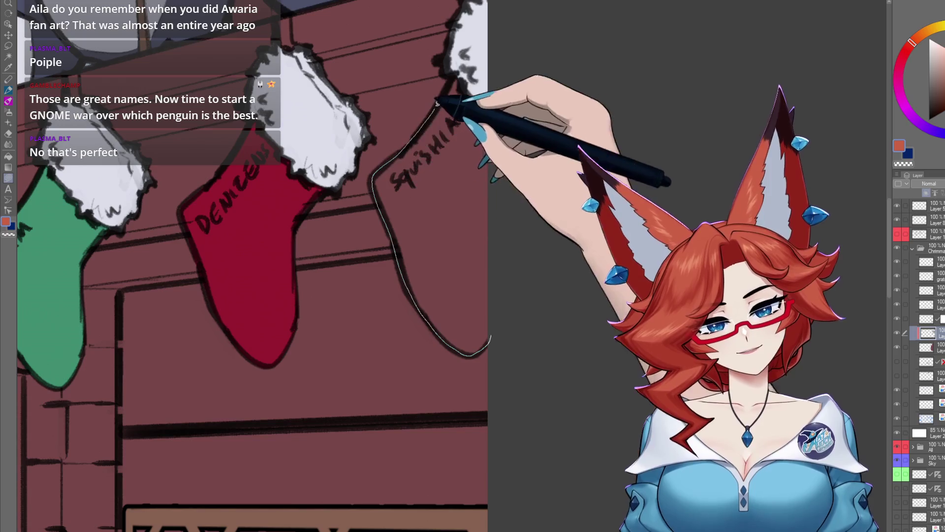
{"action": "left_click_drag", "start_coordinate": [437, 104], "coordinate": [485, 95]}
{"action": "scroll", "coordinate": [606, 270], "scroll_direction": "down", "scroll_amount": 1}
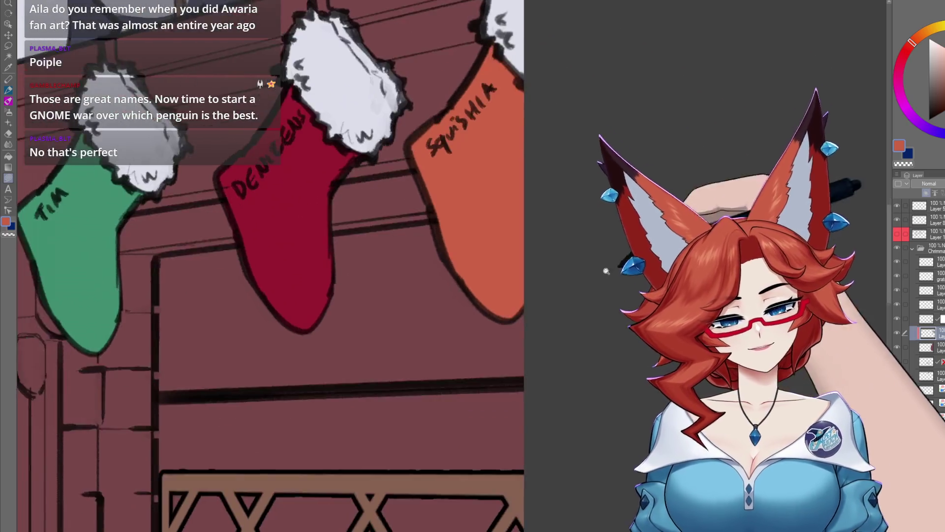
{"action": "scroll", "coordinate": [606, 271], "scroll_direction": "down", "scroll_amount": 3}
Pan around to review the fireplace, grate and penguins above the coloured stockings
{"action": "left_click_drag", "start_coordinate": [571, 310], "coordinate": [571, 277]}
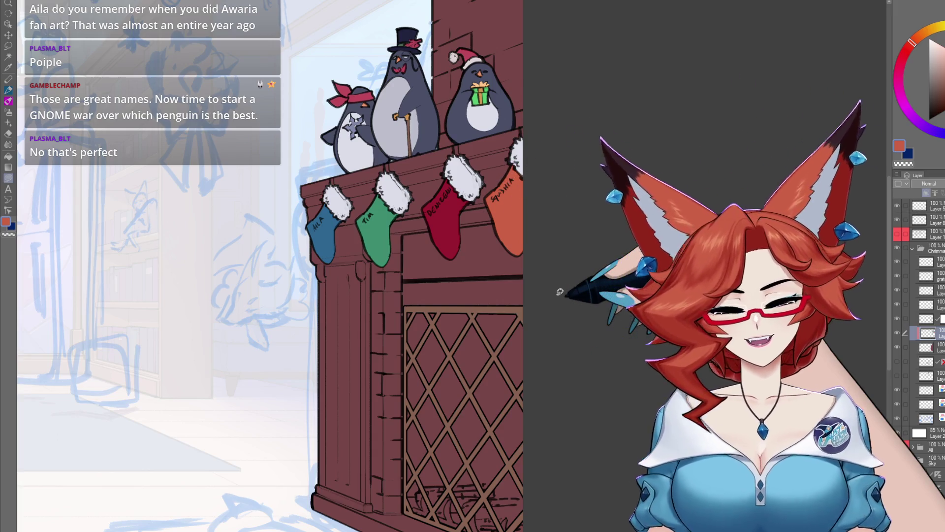
{"action": "scroll", "coordinate": [518, 379], "scroll_direction": "up", "scroll_amount": 5}
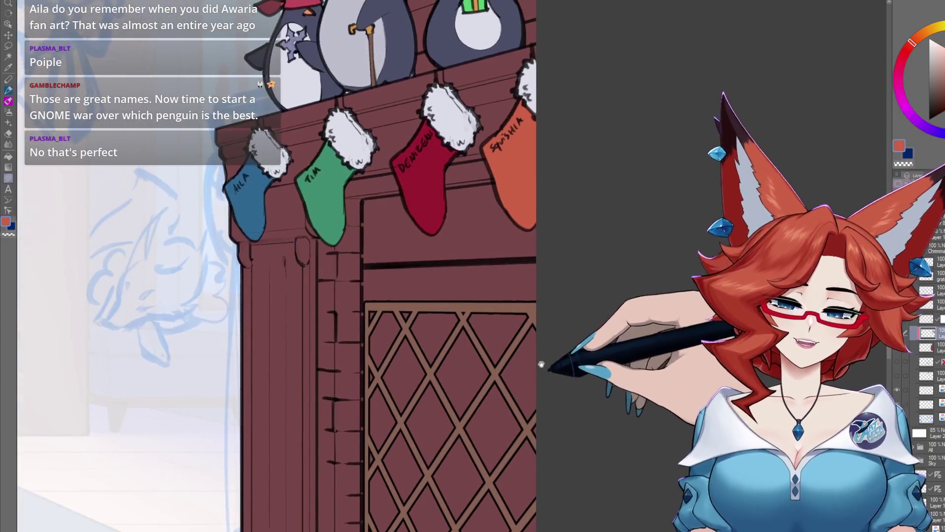
{"action": "left_click_drag", "start_coordinate": [541, 364], "coordinate": [536, 357]}
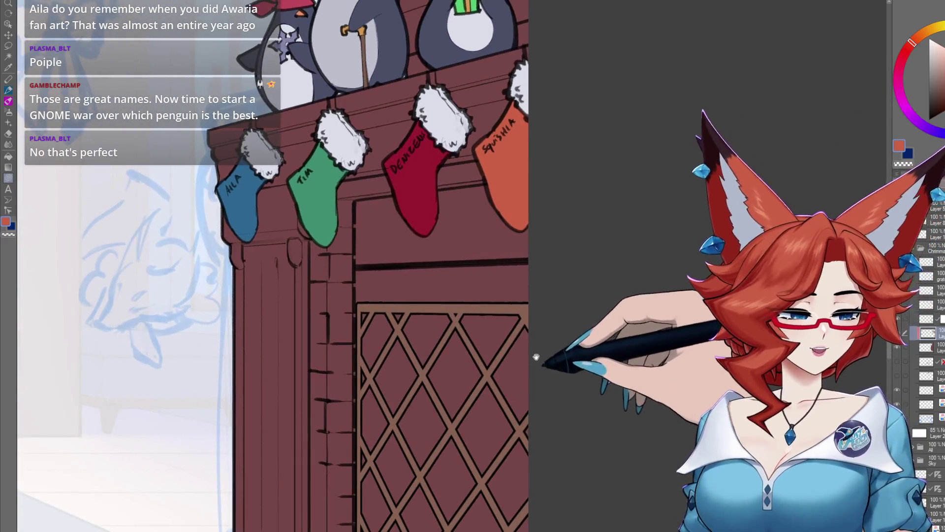
{"action": "mouse_move", "coordinate": [553, 322]}
{"action": "left_mouse_down"}
{"action": "mouse_move", "coordinate": [565, 421]}
{"action": "mouse_move", "coordinate": [609, 319]}
{"action": "mouse_move", "coordinate": [579, 385]}
{"action": "left_mouse_up"}
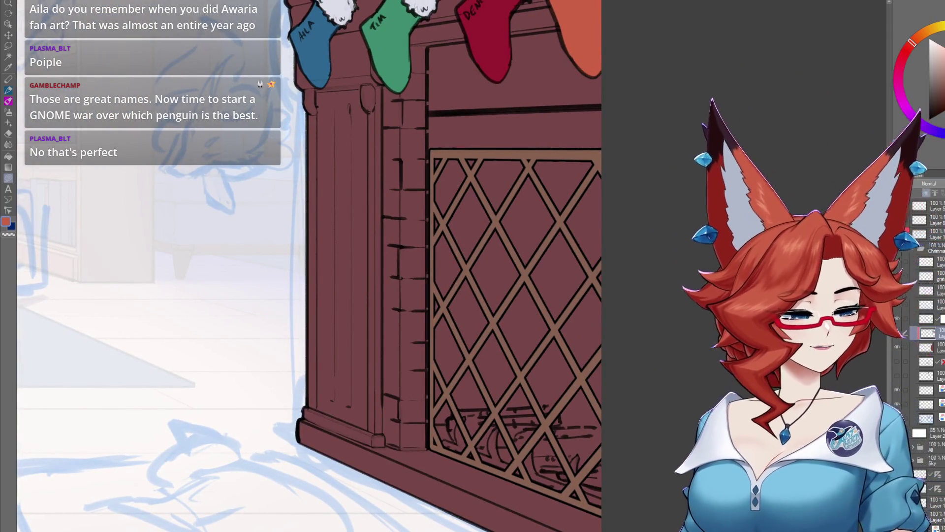
{"action": "left_click_drag", "start_coordinate": [711, 384], "coordinate": [657, 413]}
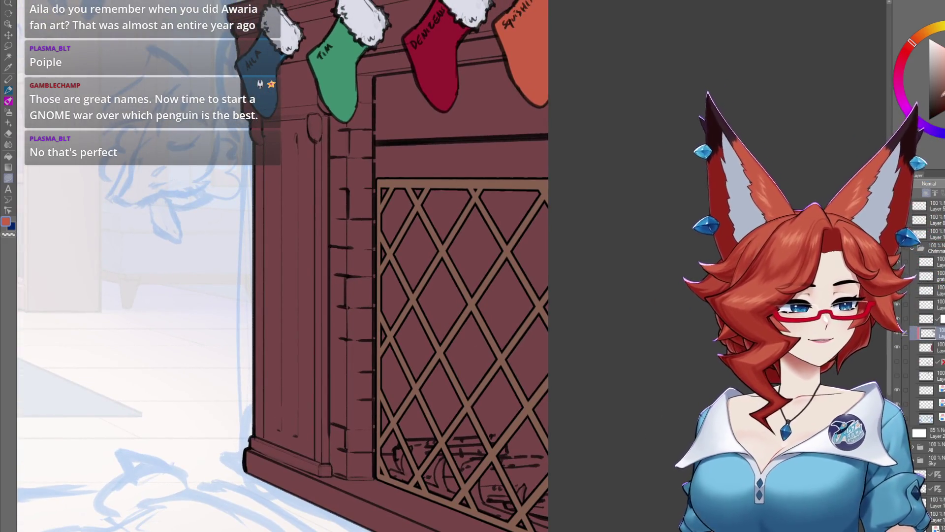
{"action": "left_click_drag", "start_coordinate": [581, 187], "coordinate": [597, 335]}
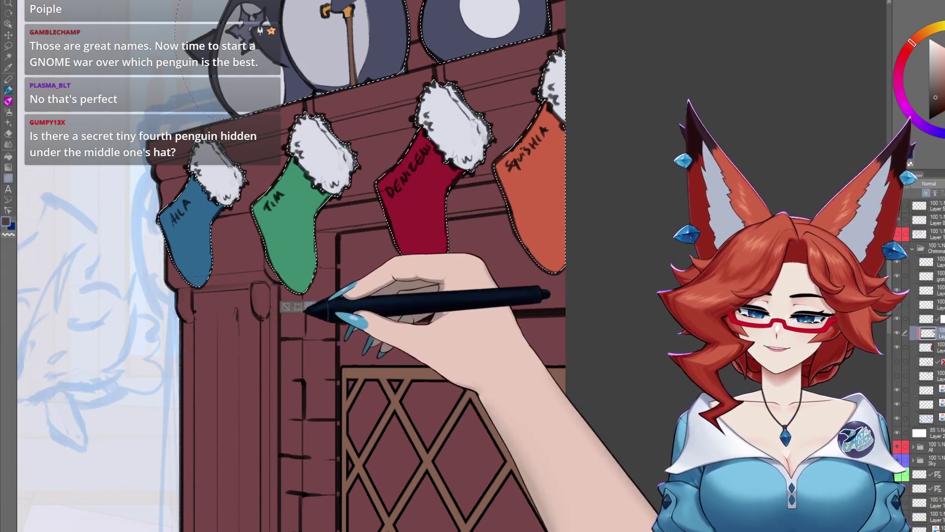
Lasso the opening between the red stocking and the lattice screen, fill it dark brown, and zoom to check
{"action": "scroll", "coordinate": [288, 227], "scroll_direction": "up", "scroll_amount": 2}
{"action": "left_click_drag", "start_coordinate": [354, 242], "coordinate": [653, 219]}
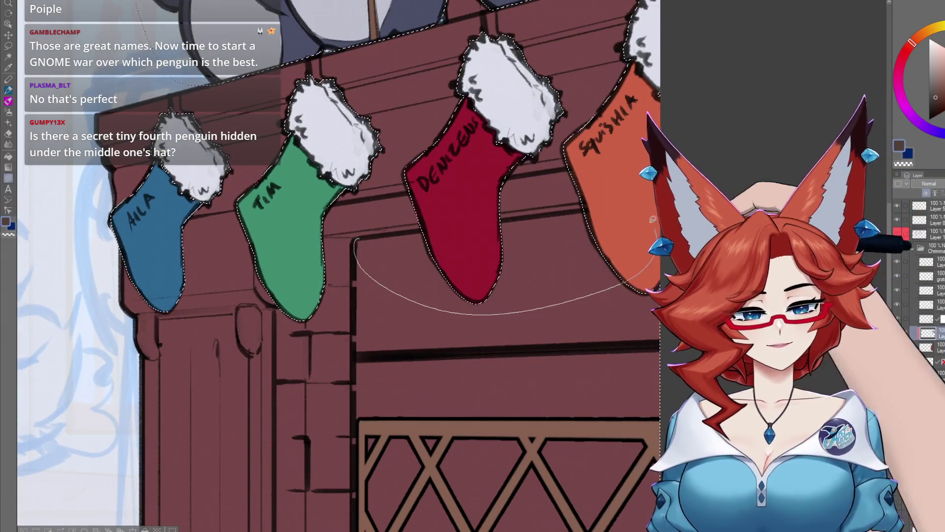
{"action": "left_click_drag", "start_coordinate": [355, 246], "coordinate": [419, 291]}
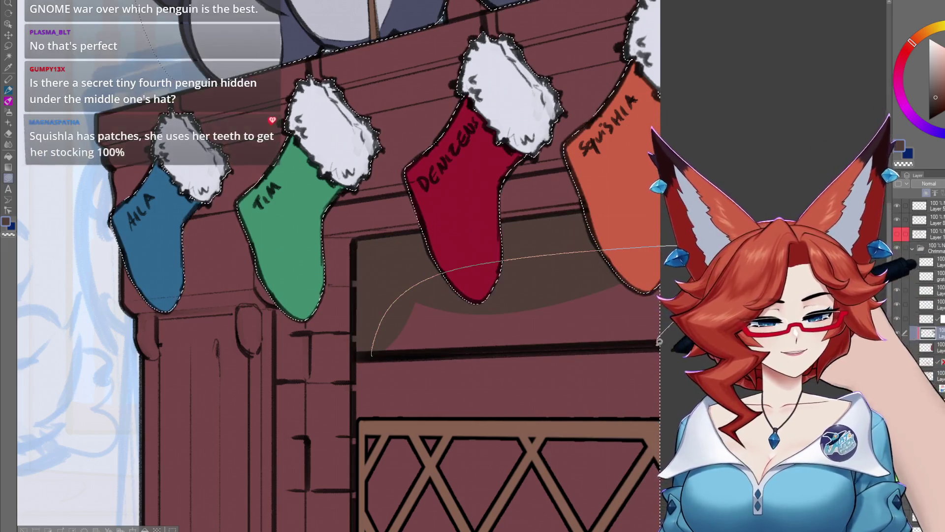
{"action": "left_click_drag", "start_coordinate": [419, 292], "coordinate": [640, 354]}
{"action": "left_click_drag", "start_coordinate": [640, 369], "coordinate": [658, 295]}
{"action": "scroll", "coordinate": [573, 316], "scroll_direction": "down", "scroll_amount": 5}
{"action": "scroll", "coordinate": [565, 316], "scroll_direction": "up", "scroll_amount": 1}
{"action": "scroll", "coordinate": [574, 333], "scroll_direction": "up", "scroll_amount": 1}
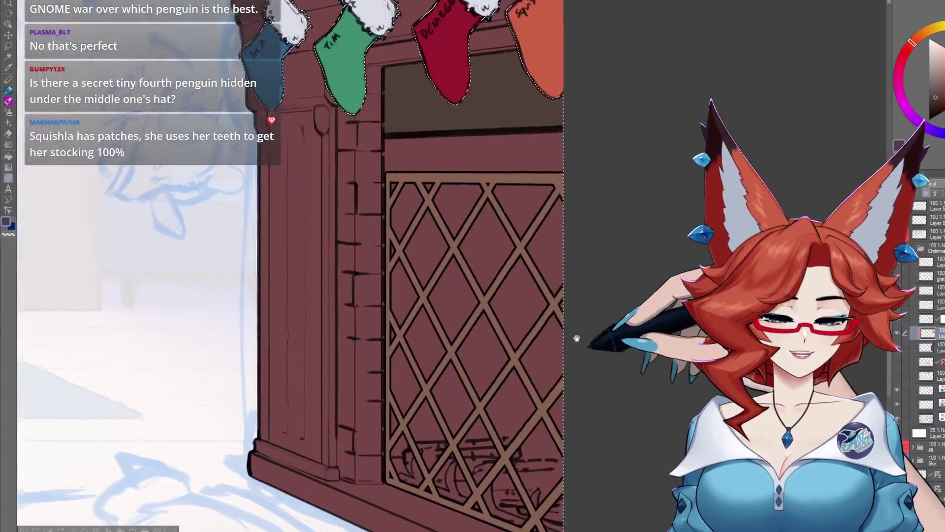
{"action": "scroll", "coordinate": [560, 347], "scroll_direction": "up", "scroll_amount": 1}
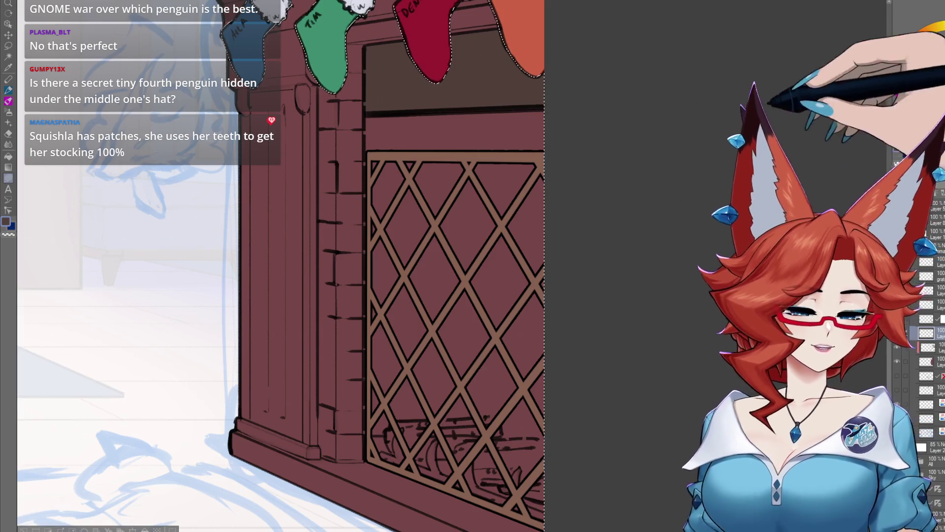
{"action": "scroll", "coordinate": [492, 178], "scroll_direction": "down", "scroll_amount": 2}
{"action": "scroll", "coordinate": [602, 151], "scroll_direction": "up", "scroll_amount": 2}
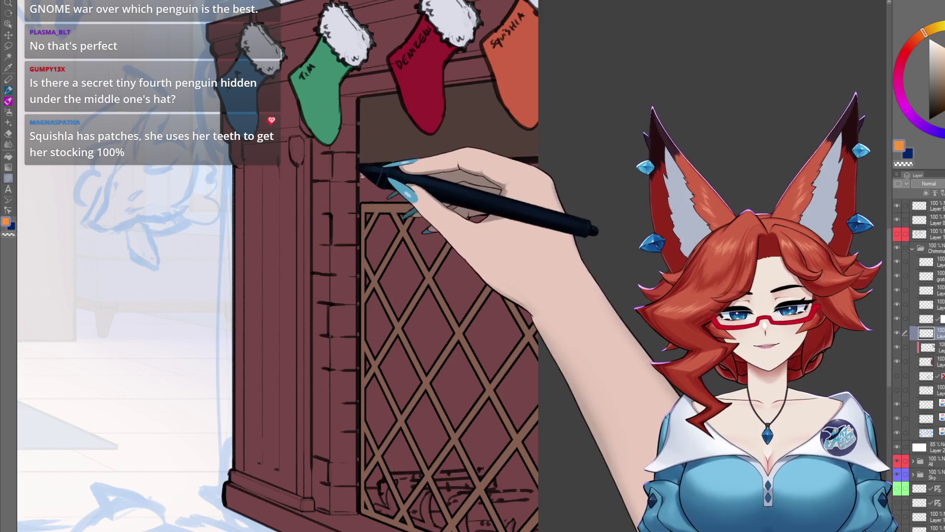
Fill the space behind the lattice grate orange in several lasso passes, down to the grate bottom
{"action": "left_click_drag", "start_coordinate": [362, 170], "coordinate": [559, 212]}
{"action": "left_click_drag", "start_coordinate": [540, 157], "coordinate": [540, 159]}
{"action": "scroll", "coordinate": [484, 165], "scroll_direction": "down", "scroll_amount": 1}
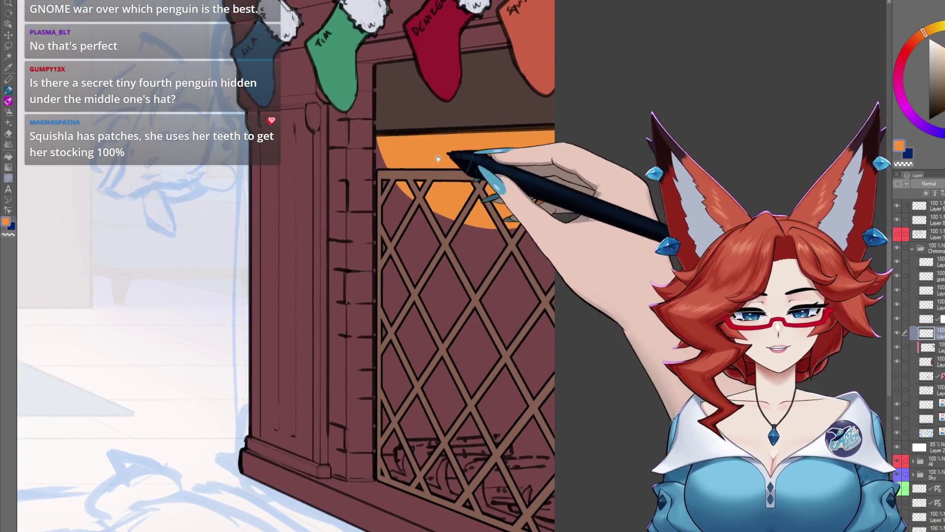
{"action": "mouse_move", "coordinate": [379, 136]}
{"action": "left_mouse_down"}
{"action": "mouse_move", "coordinate": [467, 210]}
{"action": "mouse_move", "coordinate": [378, 474]}
{"action": "left_mouse_up"}
{"action": "scroll", "coordinate": [502, 345], "scroll_direction": "down", "scroll_amount": 2}
{"action": "left_click_drag", "start_coordinate": [570, 163], "coordinate": [387, 362]}
{"action": "scroll", "coordinate": [492, 320], "scroll_direction": "down", "scroll_amount": 2}
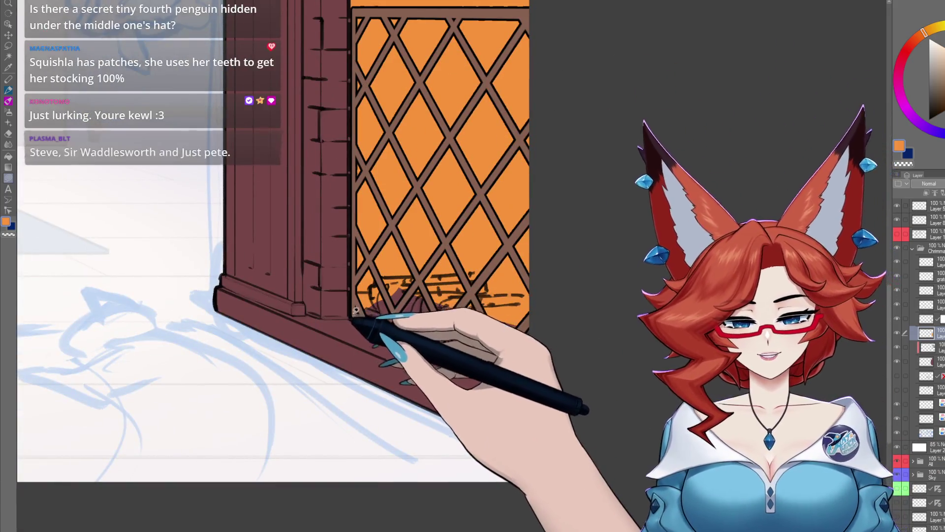
{"action": "left_click_drag", "start_coordinate": [354, 315], "coordinate": [562, 327]}
{"action": "left_click_drag", "start_coordinate": [534, 379], "coordinate": [534, 379]}
{"action": "scroll", "coordinate": [542, 320], "scroll_direction": "up", "scroll_amount": 4}
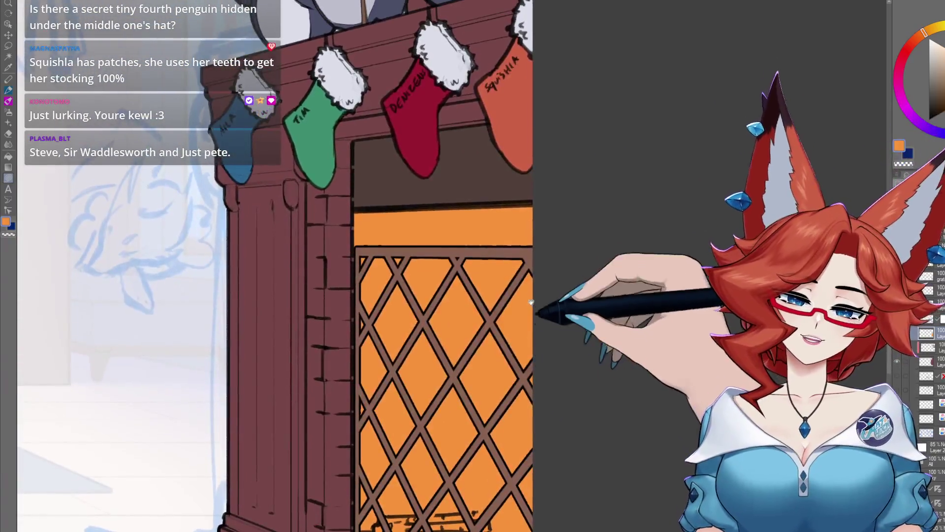
{"action": "scroll", "coordinate": [524, 268], "scroll_direction": "up", "scroll_amount": 2}
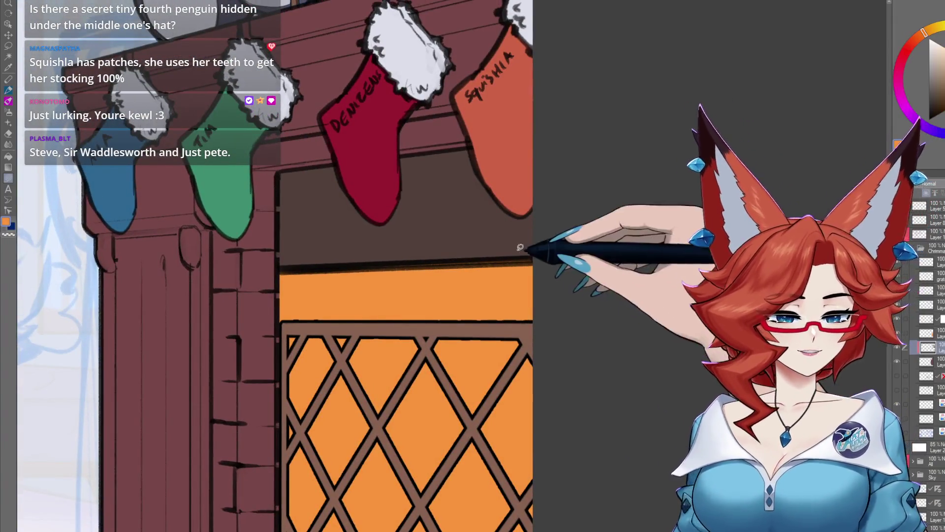
{"action": "scroll", "coordinate": [529, 252], "scroll_direction": "down", "scroll_amount": 1}
{"action": "scroll", "coordinate": [529, 252], "scroll_direction": "up", "scroll_amount": 2}
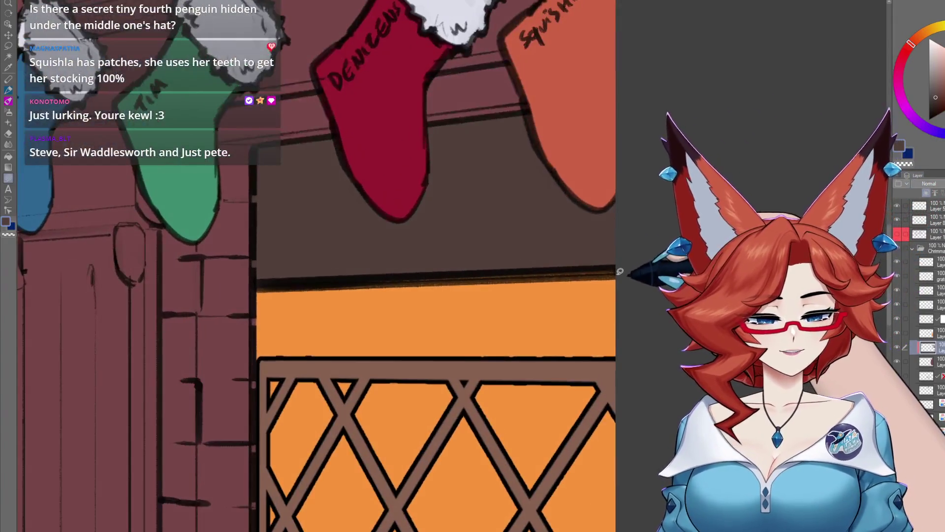
Fill the strip under the mantel dark and zoom out
{"action": "left_click_drag", "start_coordinate": [617, 269], "coordinate": [616, 283]}
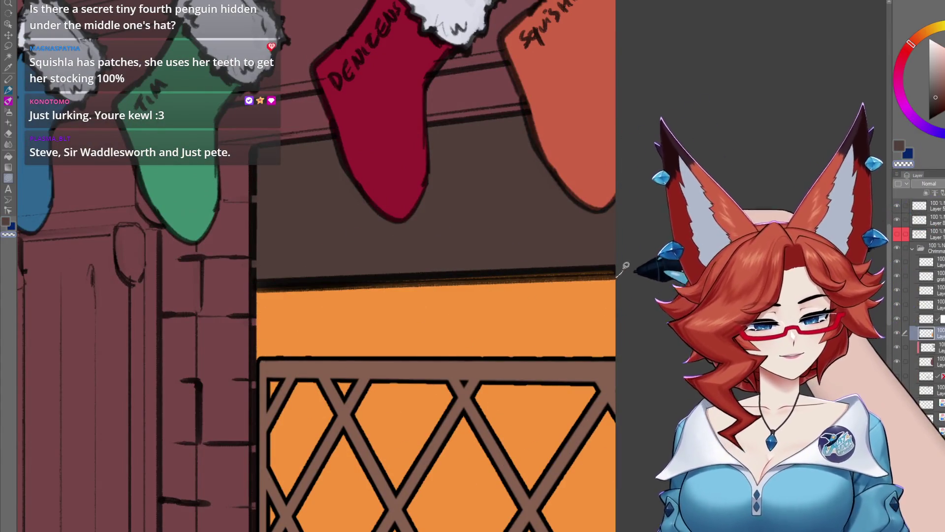
{"action": "scroll", "coordinate": [531, 316], "scroll_direction": "down", "scroll_amount": 1}
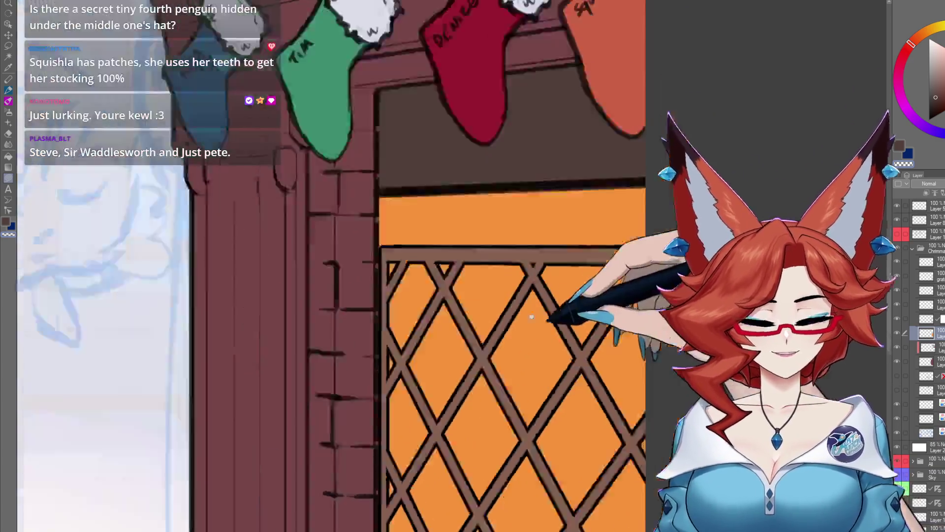
{"action": "scroll", "coordinate": [532, 316], "scroll_direction": "down", "scroll_amount": 2}
{"action": "scroll", "coordinate": [519, 384], "scroll_direction": "down", "scroll_amount": 1}
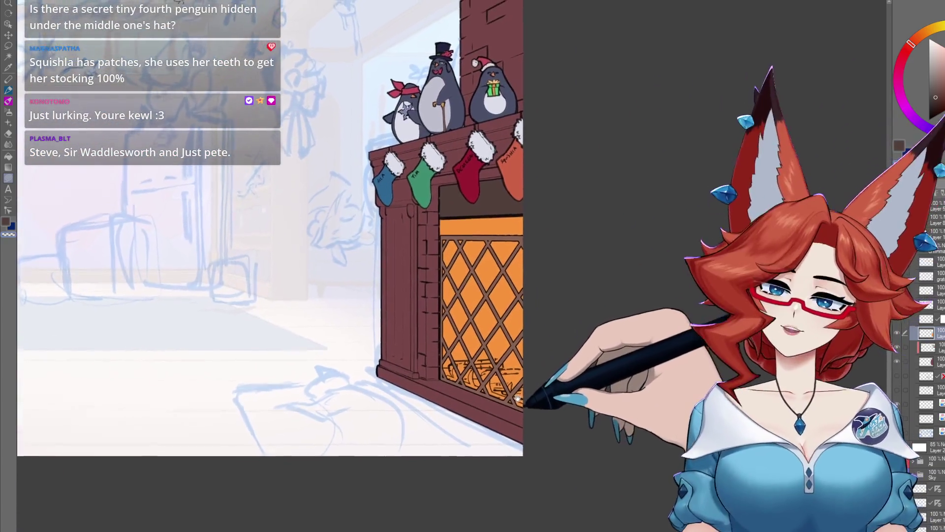
Select the stockings, penguins, mantel and fire artwork via layer thumbnails, then pan up to the chimney
{"action": "scroll", "coordinate": [518, 398], "scroll_direction": "up", "scroll_amount": 2}
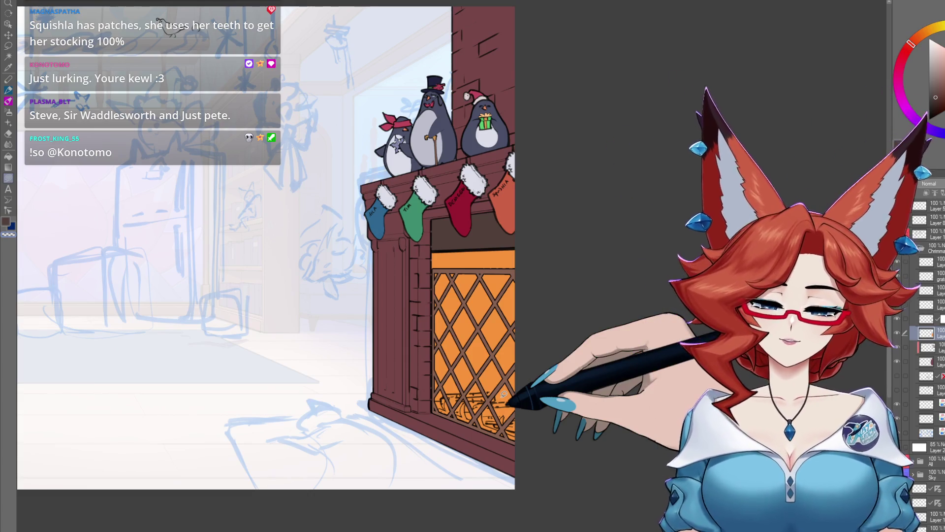
{"action": "scroll", "coordinate": [603, 428], "scroll_direction": "down", "scroll_amount": 2}
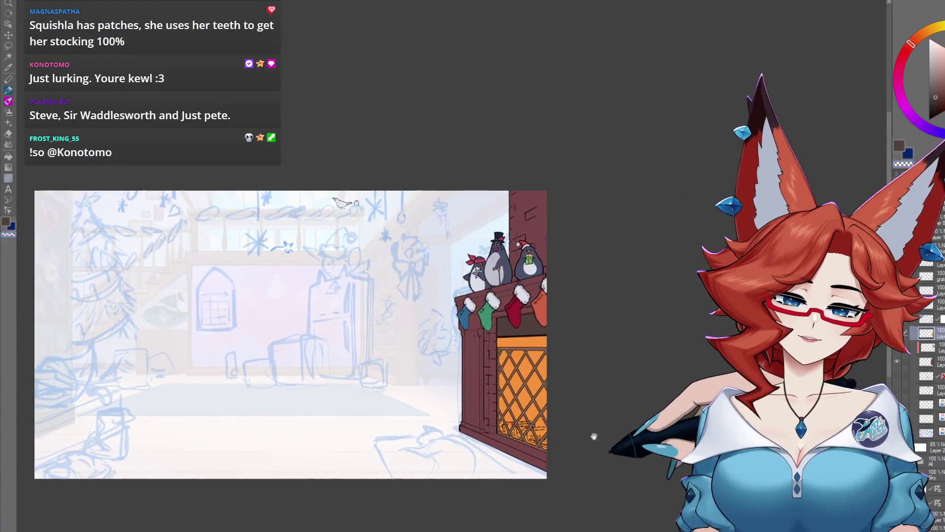
{"action": "scroll", "coordinate": [598, 408], "scroll_direction": "up", "scroll_amount": 4}
{"action": "scroll", "coordinate": [586, 396], "scroll_direction": "down", "scroll_amount": 1}
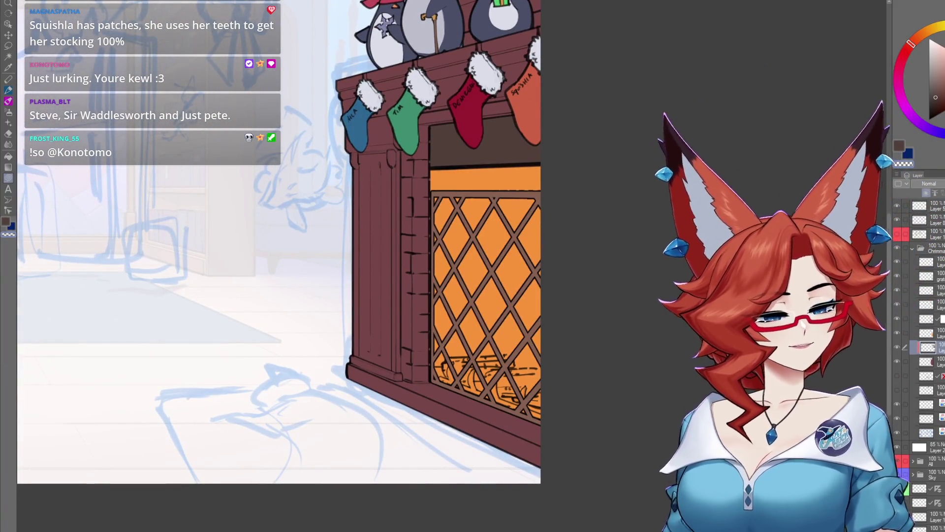
{"action": "left_click", "coordinate": [928, 348], "text": "ctrl"}
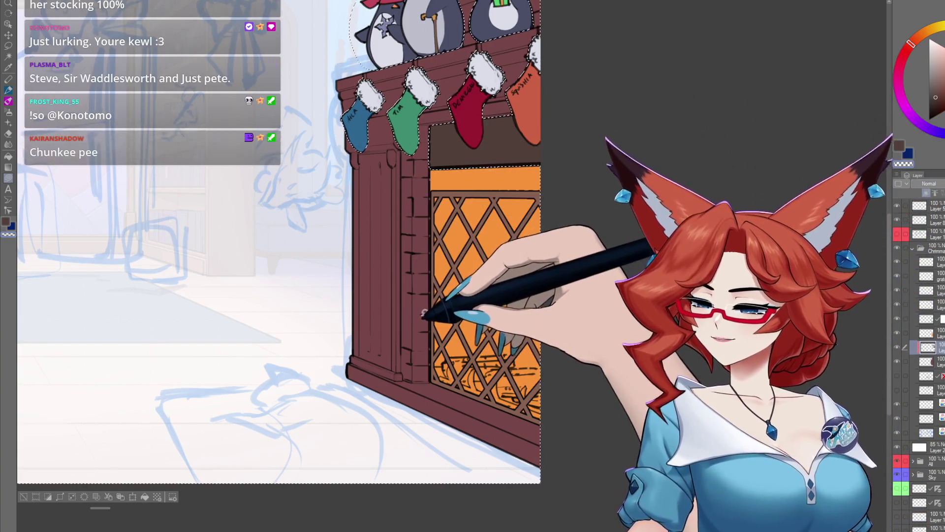
{"action": "left_click", "coordinate": [477, 292], "text": "shift"}
{"action": "left_click_drag", "start_coordinate": [476, 293], "coordinate": [484, 405]}
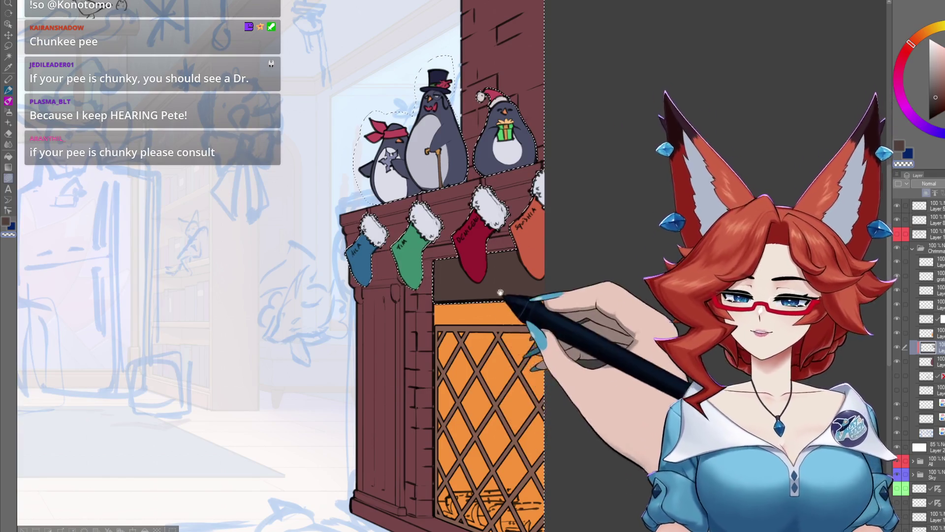
{"action": "left_click_drag", "start_coordinate": [506, 411], "coordinate": [546, 348]}
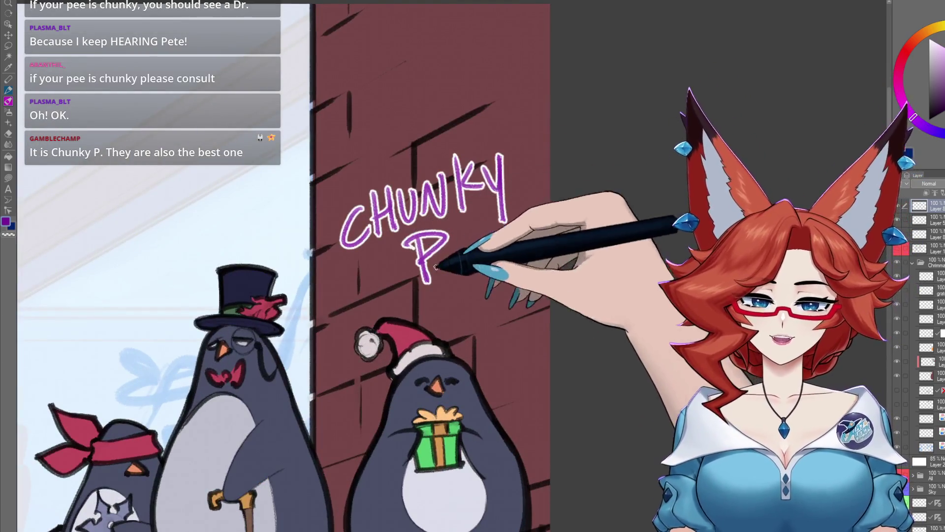
Add a period after CHUNKY P and pan to the space above the left penguins
{"action": "left_click", "coordinate": [444, 266]}
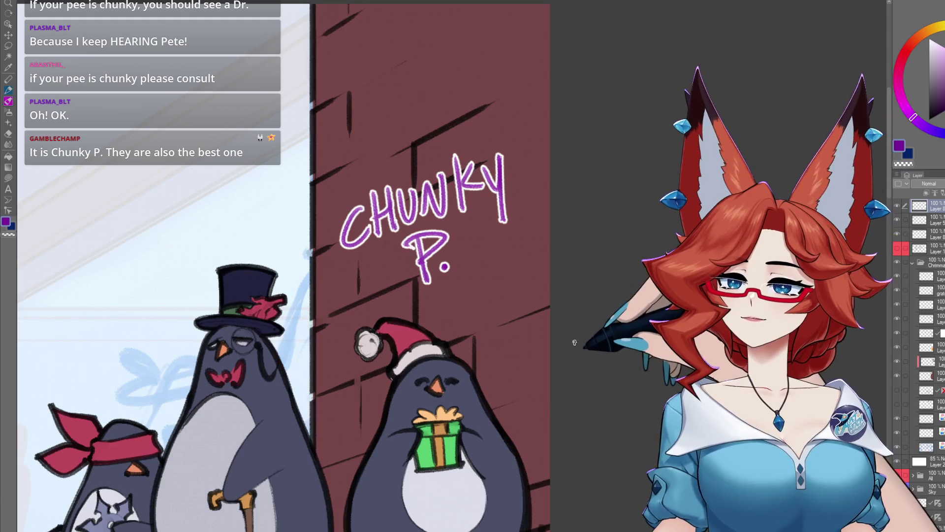
{"action": "left_click_drag", "start_coordinate": [574, 342], "coordinate": [611, 330]}
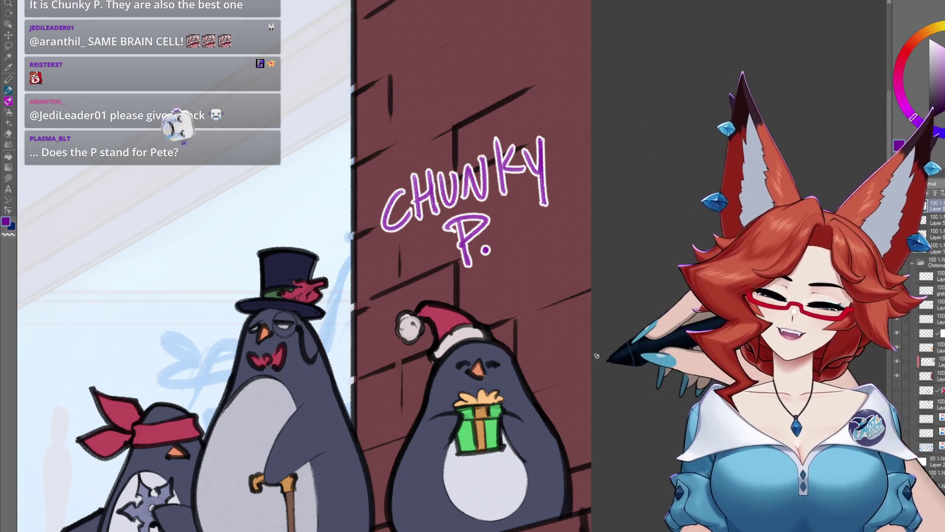
{"action": "mouse_move", "coordinate": [598, 355]}
{"action": "left_mouse_down"}
{"action": "mouse_move", "coordinate": [696, 310]}
{"action": "mouse_move", "coordinate": [704, 319]}
{"action": "left_mouse_up"}
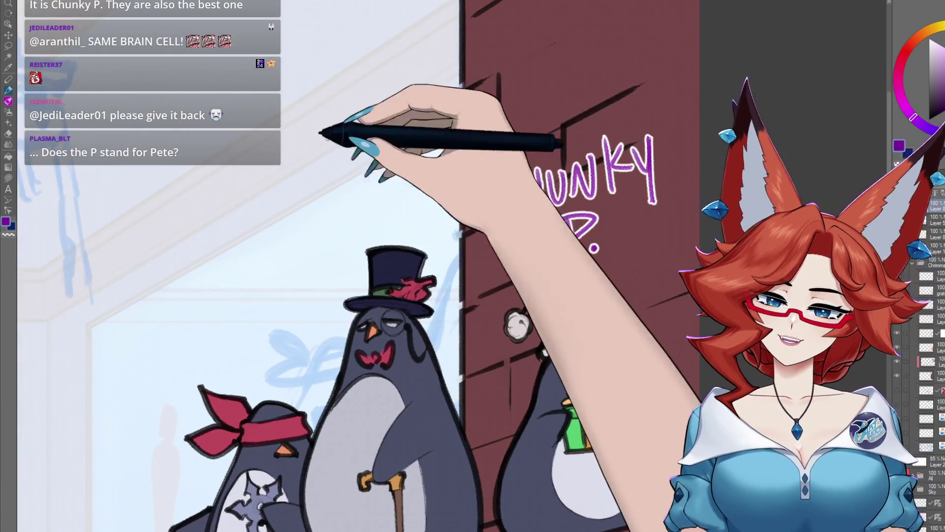
Letter SIR WADDLESWORTH in purple above the top-hat penguin
{"action": "mouse_move", "coordinate": [330, 140]}
{"action": "left_mouse_down"}
{"action": "mouse_move", "coordinate": [320, 166]}
{"action": "mouse_move", "coordinate": [337, 160]}
{"action": "left_mouse_up"}
{"action": "mouse_move", "coordinate": [346, 138]}
{"action": "left_mouse_down"}
{"action": "mouse_move", "coordinate": [345, 157]}
{"action": "mouse_move", "coordinate": [368, 148]}
{"action": "left_mouse_up"}
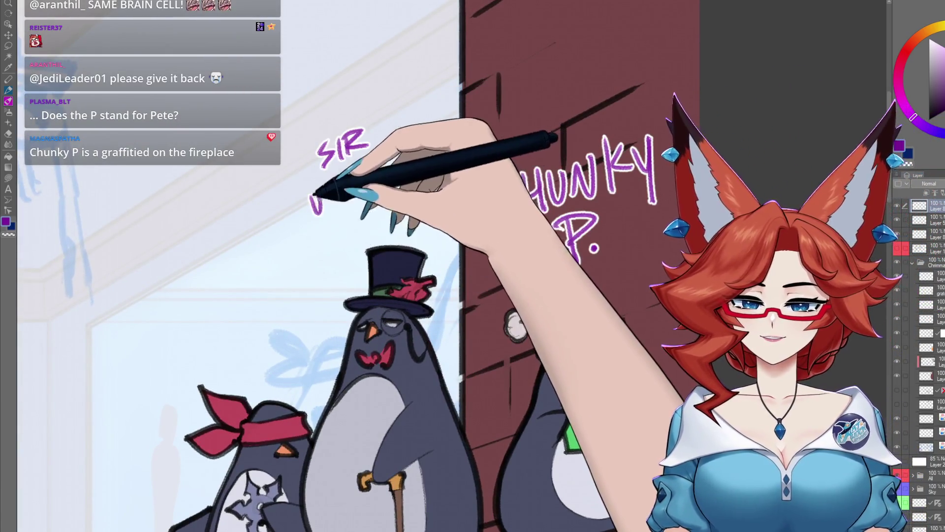
{"action": "mouse_move", "coordinate": [310, 194]}
{"action": "left_mouse_down"}
{"action": "mouse_move", "coordinate": [333, 191]}
{"action": "mouse_move", "coordinate": [351, 211]}
{"action": "mouse_move", "coordinate": [370, 195]}
{"action": "left_mouse_up"}
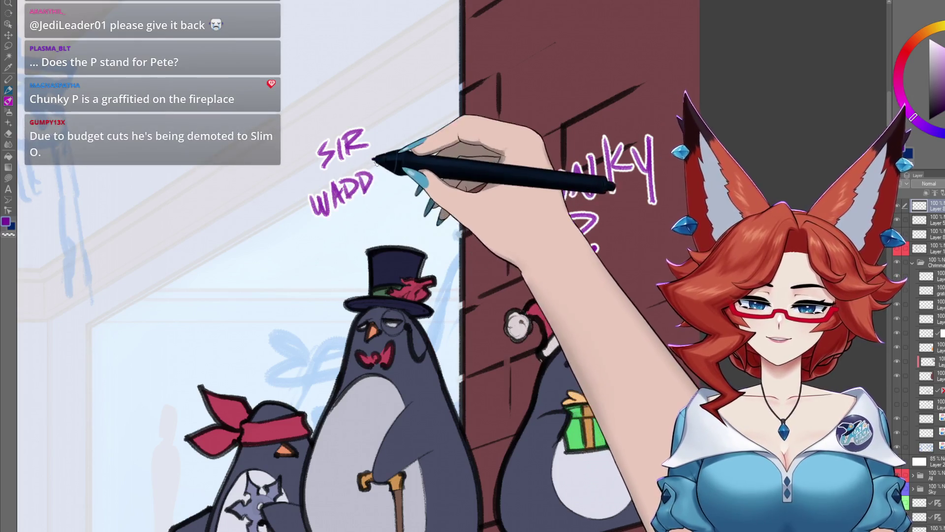
{"action": "left_click_drag", "start_coordinate": [383, 162], "coordinate": [393, 182]}
{"action": "mouse_move", "coordinate": [402, 150]}
{"action": "left_mouse_down"}
{"action": "mouse_move", "coordinate": [400, 172]}
{"action": "mouse_move", "coordinate": [460, 123]}
{"action": "left_mouse_up"}
{"action": "mouse_move", "coordinate": [463, 123]}
{"action": "left_mouse_down"}
{"action": "mouse_move", "coordinate": [476, 129]}
{"action": "mouse_move", "coordinate": [512, 94]}
{"action": "mouse_move", "coordinate": [620, 37]}
{"action": "left_mouse_up"}
{"action": "mouse_move", "coordinate": [315, 261]}
{"action": "left_mouse_down"}
{"action": "mouse_move", "coordinate": [302, 273]}
{"action": "mouse_move", "coordinate": [345, 243]}
{"action": "left_mouse_up"}
Letter STEVE in purple above the bandana penguin
{"action": "left_click_drag", "start_coordinate": [333, 246], "coordinate": [328, 273]}
{"action": "mouse_move", "coordinate": [360, 237]}
{"action": "left_mouse_down"}
{"action": "mouse_move", "coordinate": [347, 265]}
{"action": "mouse_move", "coordinate": [382, 222]}
{"action": "mouse_move", "coordinate": [389, 246]}
{"action": "left_mouse_up"}
{"action": "scroll", "coordinate": [443, 266], "scroll_direction": "down", "scroll_amount": 5}
{"action": "scroll", "coordinate": [443, 265], "scroll_direction": "up", "scroll_amount": 3}
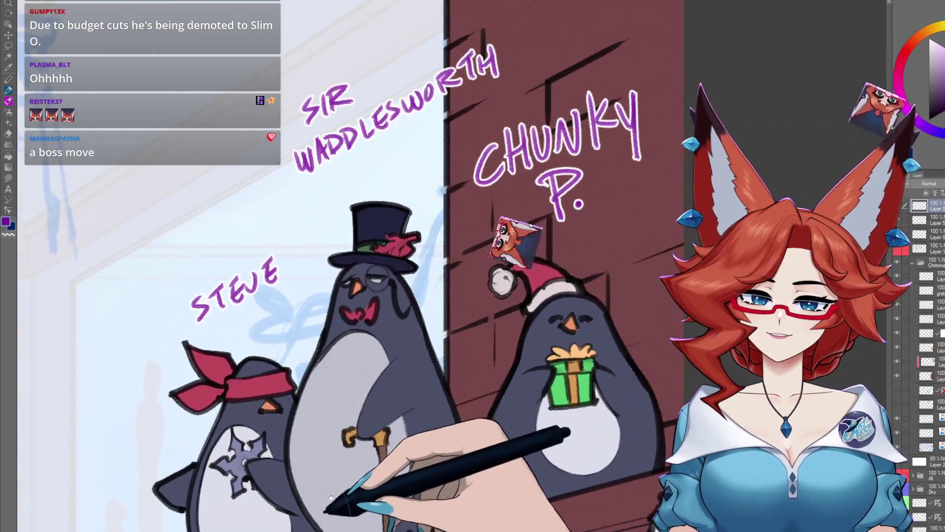
{"action": "scroll", "coordinate": [631, 362], "scroll_direction": "down", "scroll_amount": 2}
{"action": "scroll", "coordinate": [631, 362], "scroll_direction": "down", "scroll_amount": 1}
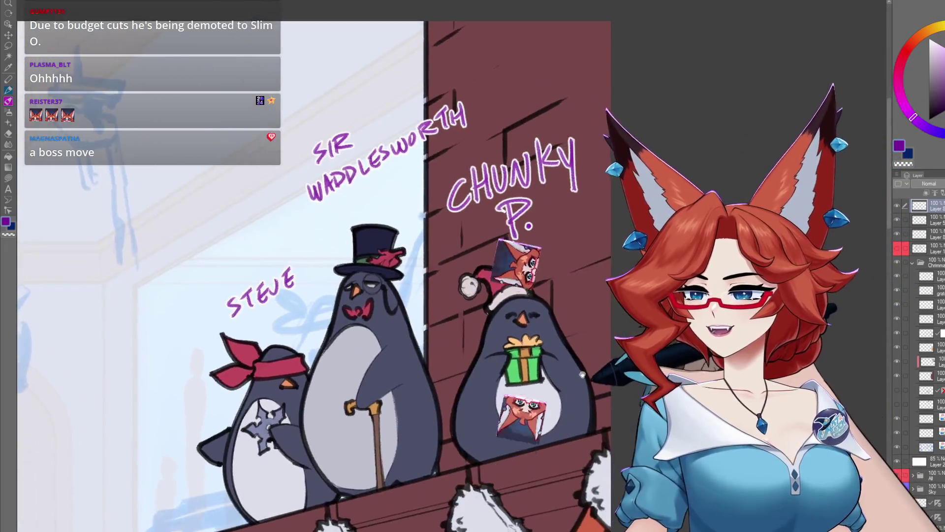
{"action": "scroll", "coordinate": [556, 371], "scroll_direction": "up", "scroll_amount": 1}
{"action": "scroll", "coordinate": [557, 371], "scroll_direction": "up", "scroll_amount": 1}
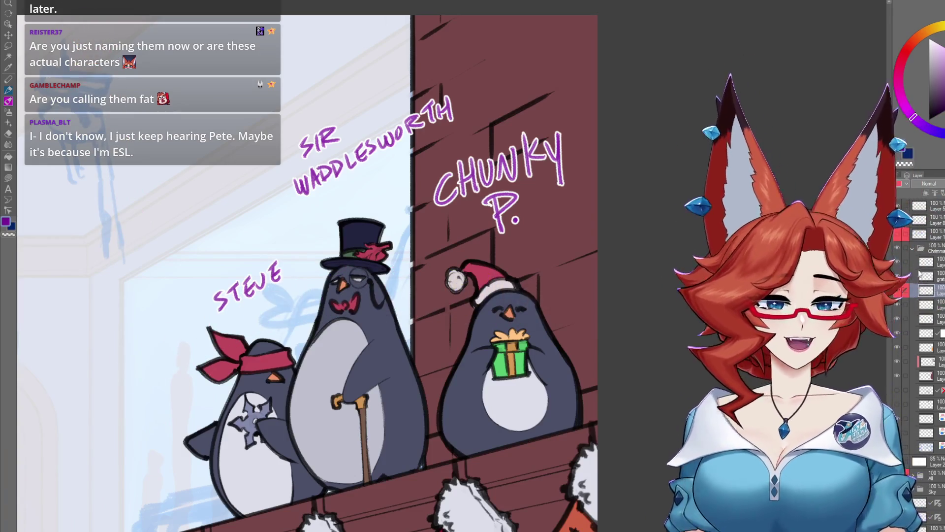
Clear the lettering layer with Delete so the purple names above the penguins vanish
{"action": "key", "text": "Delete"}
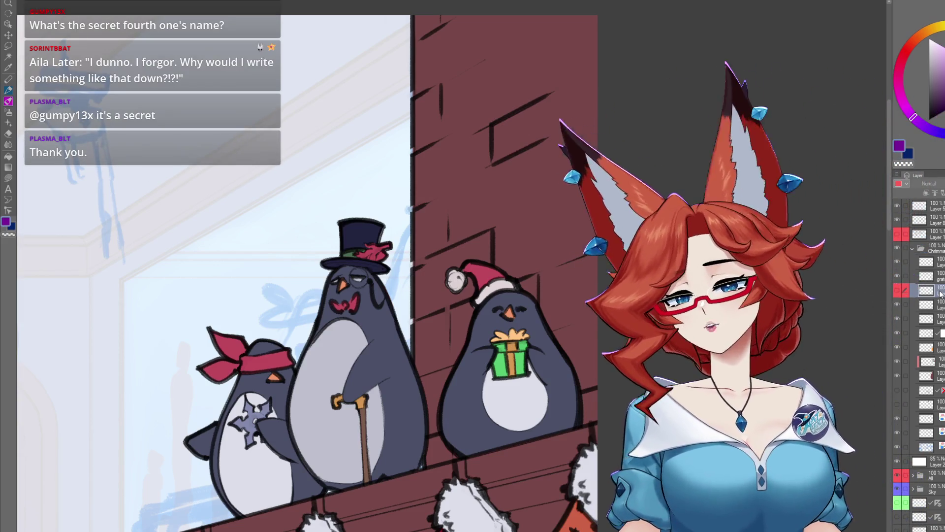
{"action": "scroll", "coordinate": [527, 350], "scroll_direction": "down", "scroll_amount": 5}
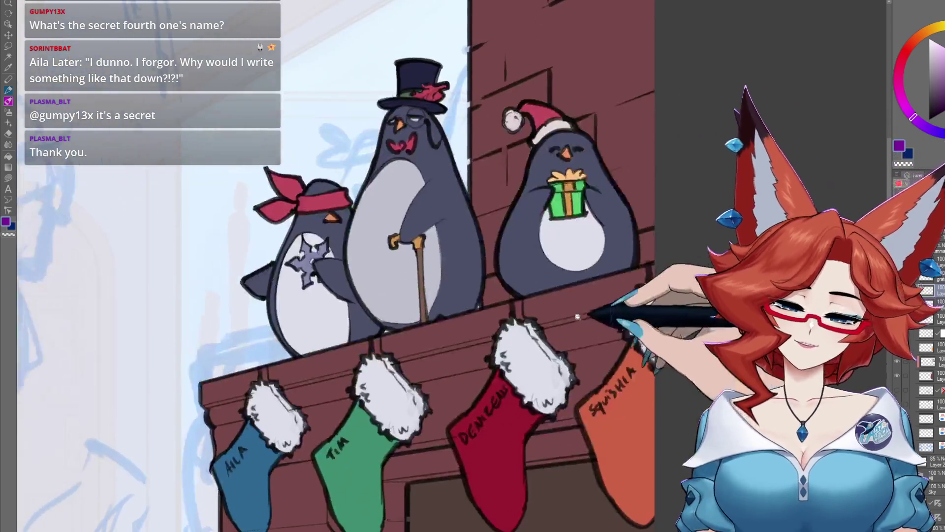
Lasso-fill the fireplace baseboard pale blue-grey over the maroon
{"action": "scroll", "coordinate": [527, 350], "scroll_direction": "up", "scroll_amount": 3}
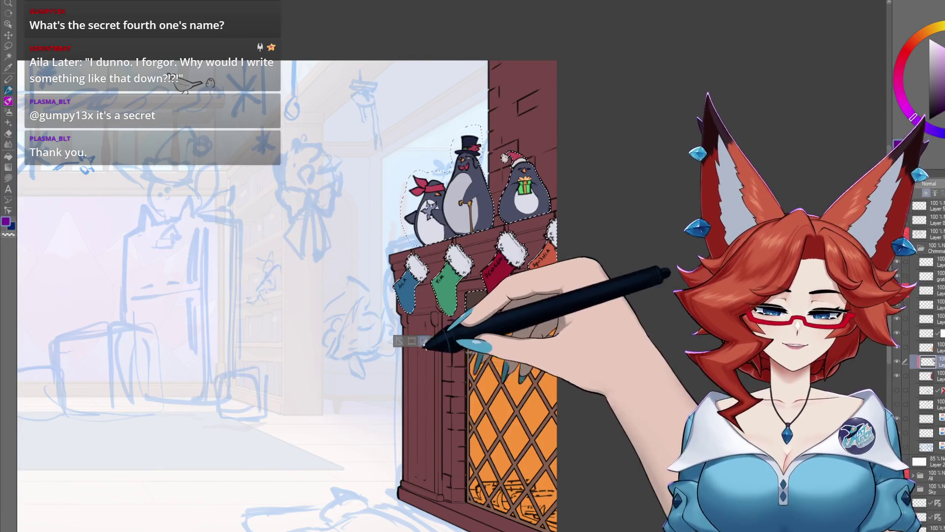
{"action": "left_click", "coordinate": [928, 362], "text": "ctrl"}
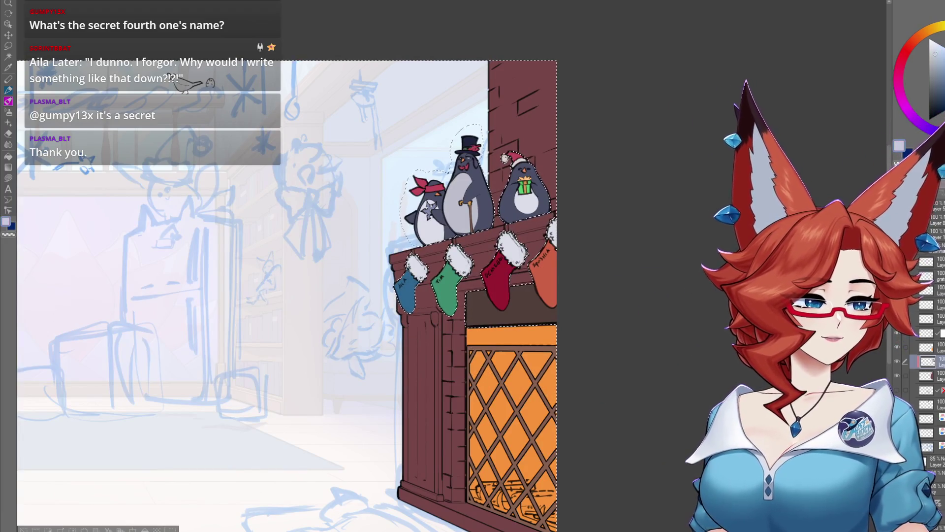
{"action": "scroll", "coordinate": [549, 295], "scroll_direction": "down", "scroll_amount": 3}
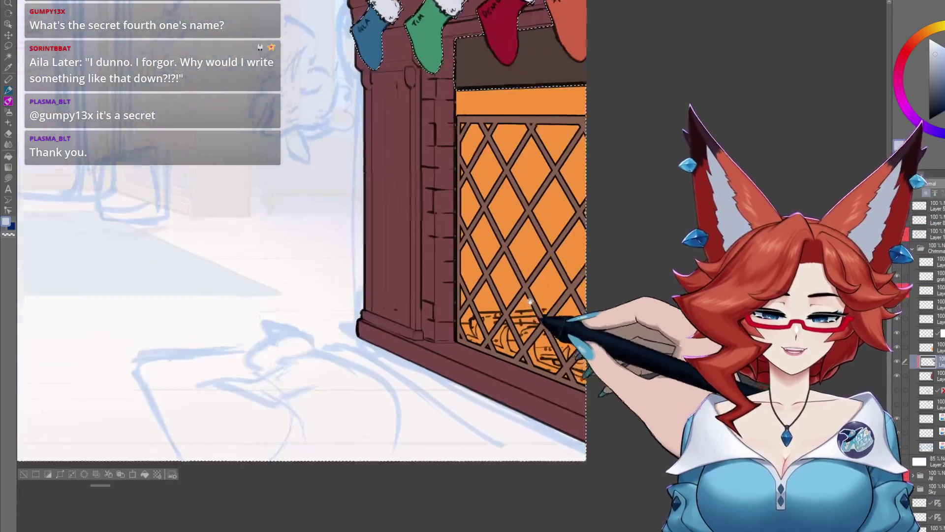
{"action": "scroll", "coordinate": [545, 317], "scroll_direction": "up", "scroll_amount": 5}
{"action": "scroll", "coordinate": [526, 336], "scroll_direction": "up", "scroll_amount": 1}
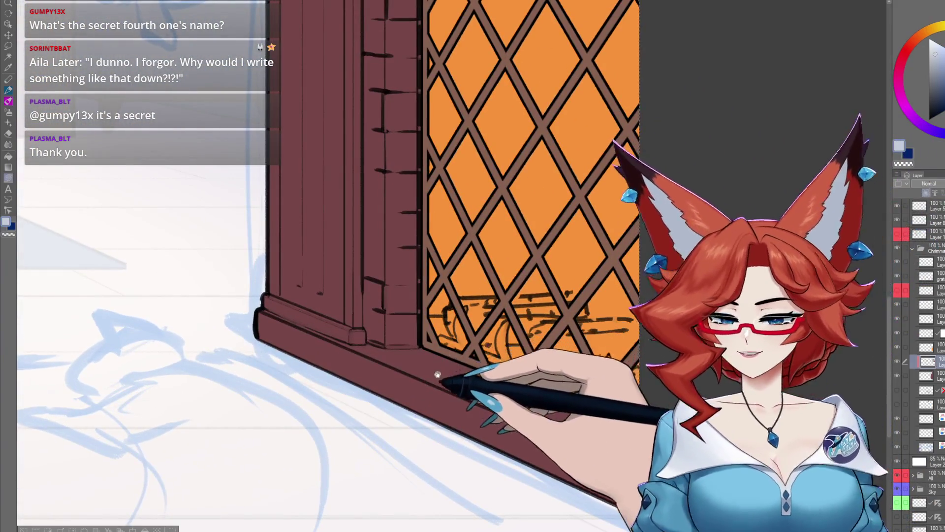
{"action": "scroll", "coordinate": [463, 339], "scroll_direction": "up", "scroll_amount": 2}
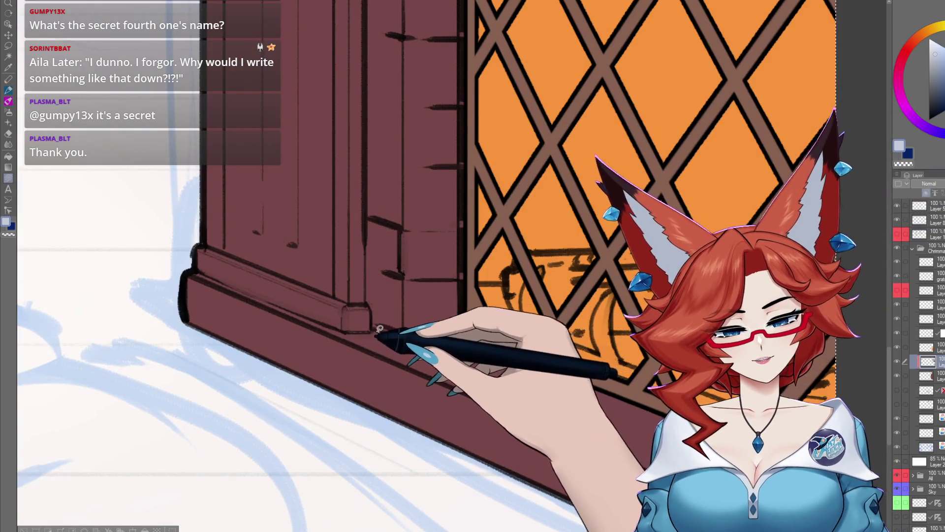
{"action": "left_click_drag", "start_coordinate": [199, 266], "coordinate": [452, 507]}
{"action": "left_click_drag", "start_coordinate": [638, 468], "coordinate": [467, 295]}
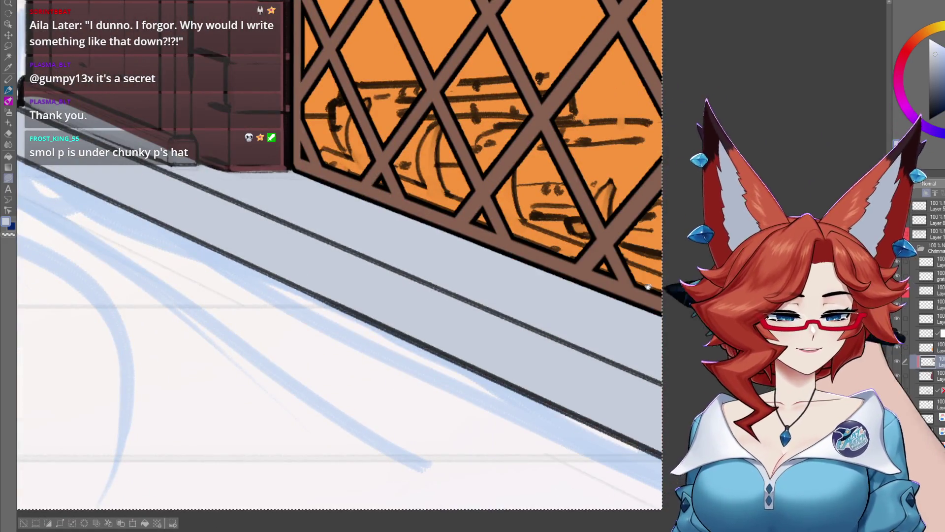
{"action": "scroll", "coordinate": [648, 287], "scroll_direction": "down", "scroll_amount": 3}
{"action": "scroll", "coordinate": [509, 311], "scroll_direction": "up", "scroll_amount": 2}
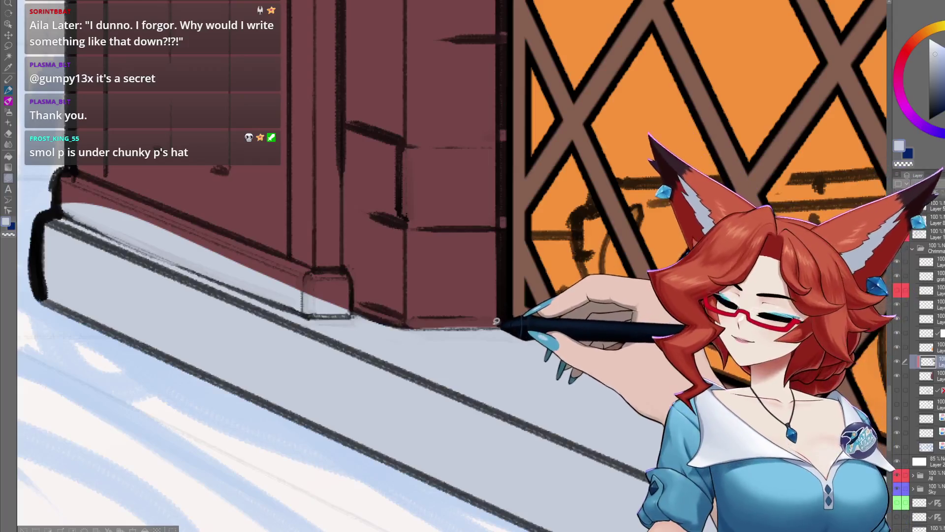
Cover the maroon left pillar with light grey lasso fills
{"action": "left_click_drag", "start_coordinate": [412, 325], "coordinate": [465, 364]}
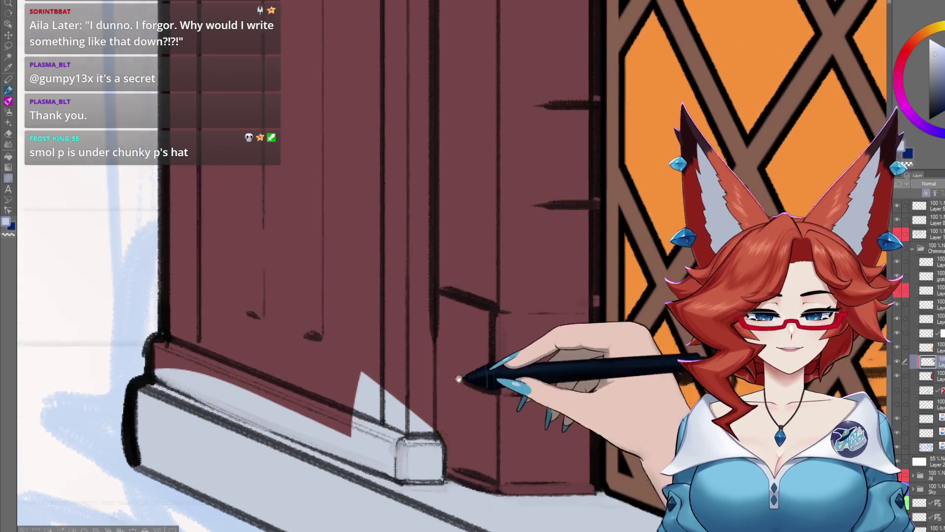
{"action": "scroll", "coordinate": [457, 369], "scroll_direction": "down", "scroll_amount": 2}
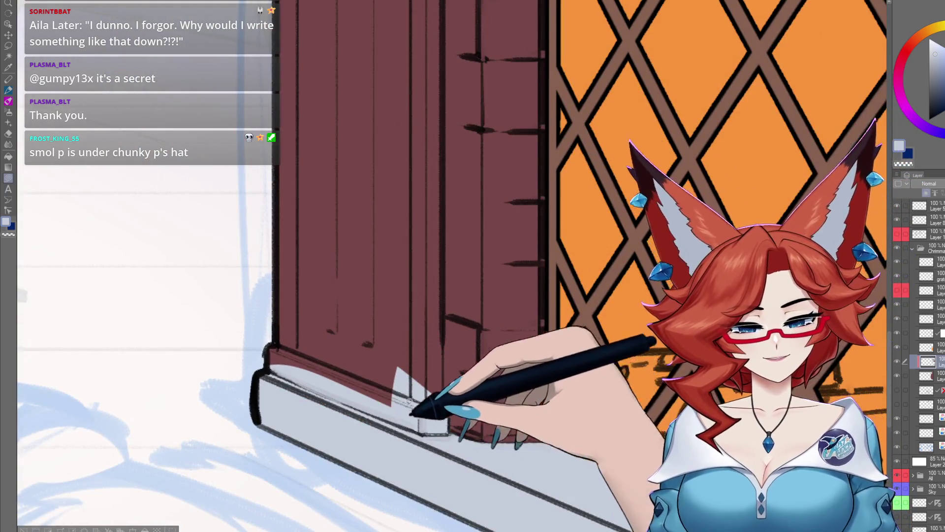
{"action": "left_click_drag", "start_coordinate": [409, 400], "coordinate": [428, 396]}
{"action": "left_click_drag", "start_coordinate": [443, 236], "coordinate": [464, 215]}
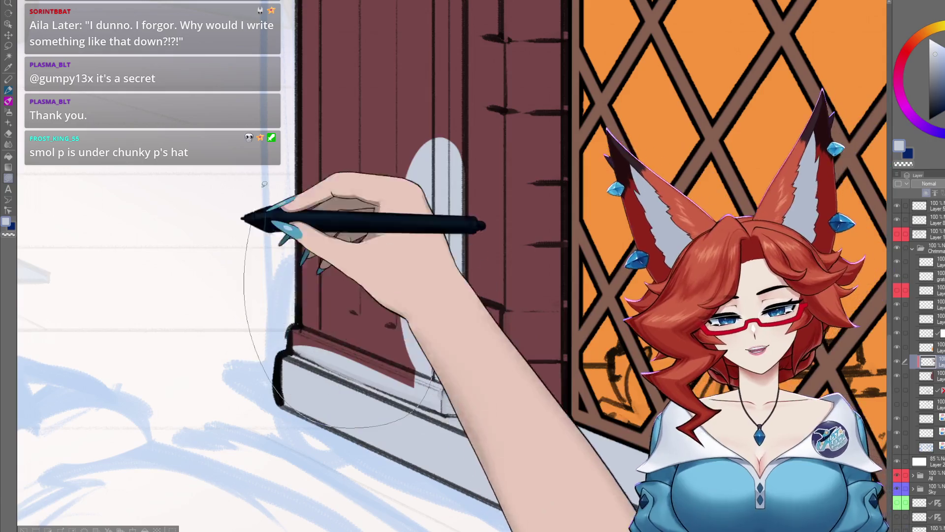
{"action": "mouse_move", "coordinate": [265, 183]}
{"action": "left_mouse_down"}
{"action": "mouse_move", "coordinate": [433, 328]}
{"action": "mouse_move", "coordinate": [454, 360]}
{"action": "left_mouse_up"}
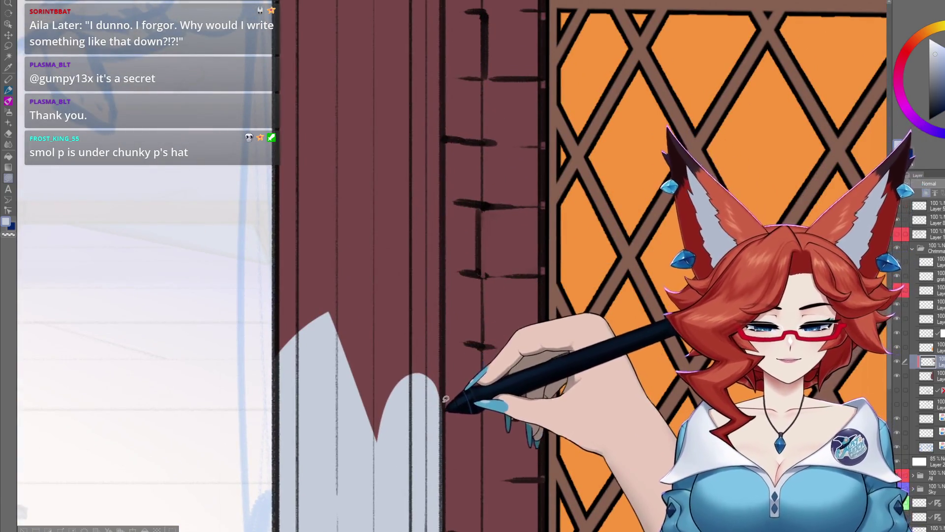
{"action": "scroll", "coordinate": [422, 196], "scroll_direction": "up", "scroll_amount": 3}
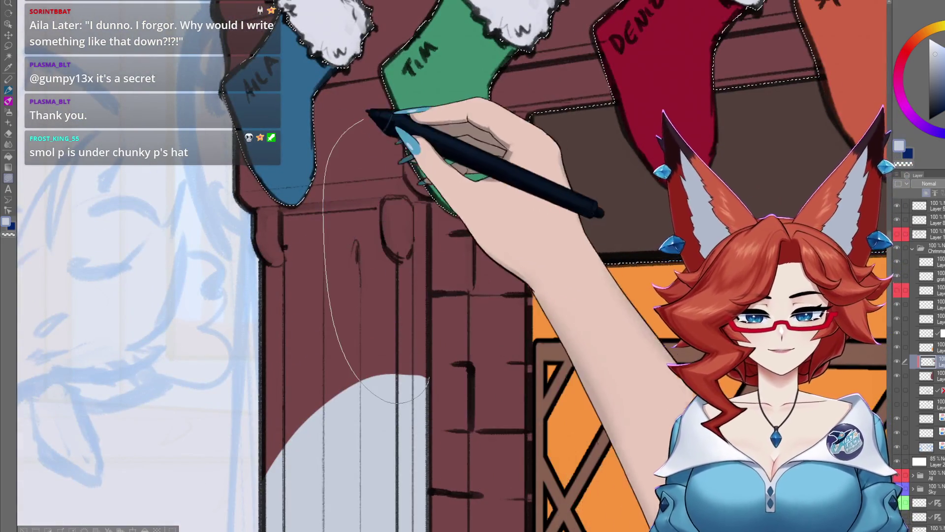
{"action": "scroll", "coordinate": [430, 207], "scroll_direction": "up", "scroll_amount": 2}
{"action": "scroll", "coordinate": [433, 226], "scroll_direction": "up", "scroll_amount": 2}
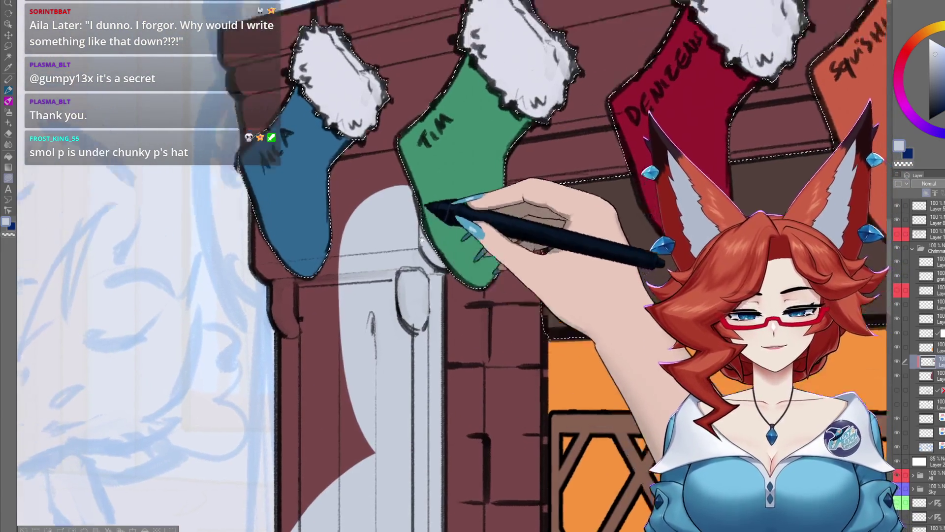
{"action": "scroll", "coordinate": [443, 207], "scroll_direction": "down", "scroll_amount": 3}
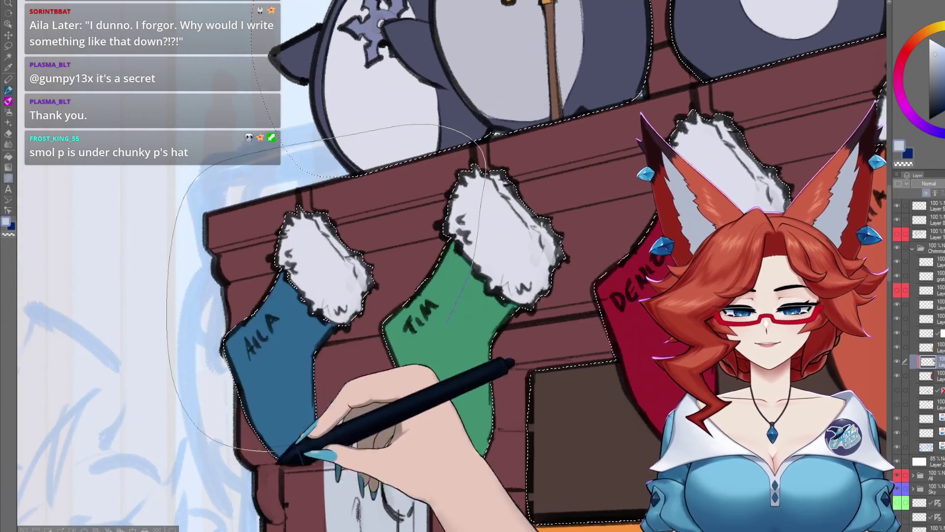
{"action": "scroll", "coordinate": [443, 236], "scroll_direction": "down", "scroll_amount": 1}
{"action": "scroll", "coordinate": [443, 236], "scroll_direction": "down", "scroll_amount": 3}
{"action": "scroll", "coordinate": [443, 236], "scroll_direction": "down", "scroll_amount": 3}
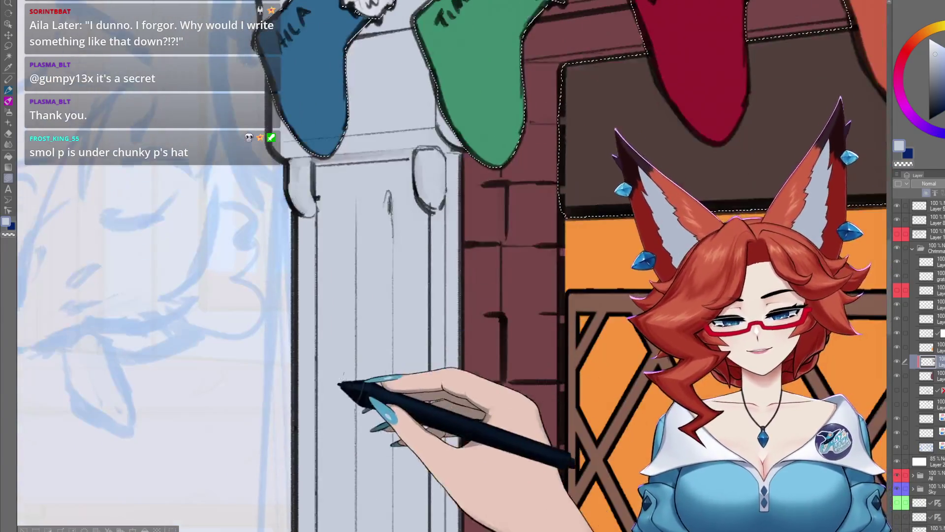
{"action": "scroll", "coordinate": [493, 182], "scroll_direction": "down", "scroll_amount": 3}
{"action": "scroll", "coordinate": [426, 338], "scroll_direction": "up", "scroll_amount": 3}
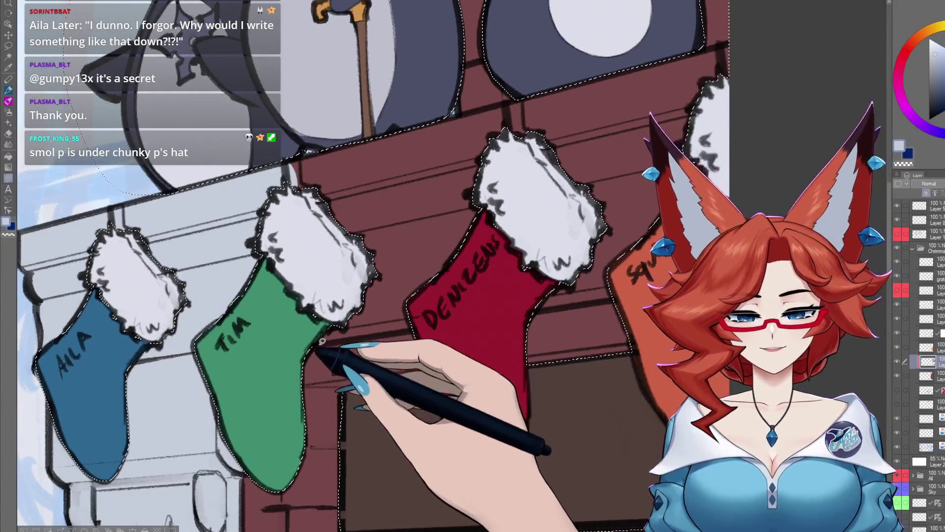
Fill the mantel shelf behind the stockings light grey and review the mantel
{"action": "left_click_drag", "start_coordinate": [222, 283], "coordinate": [604, 142]}
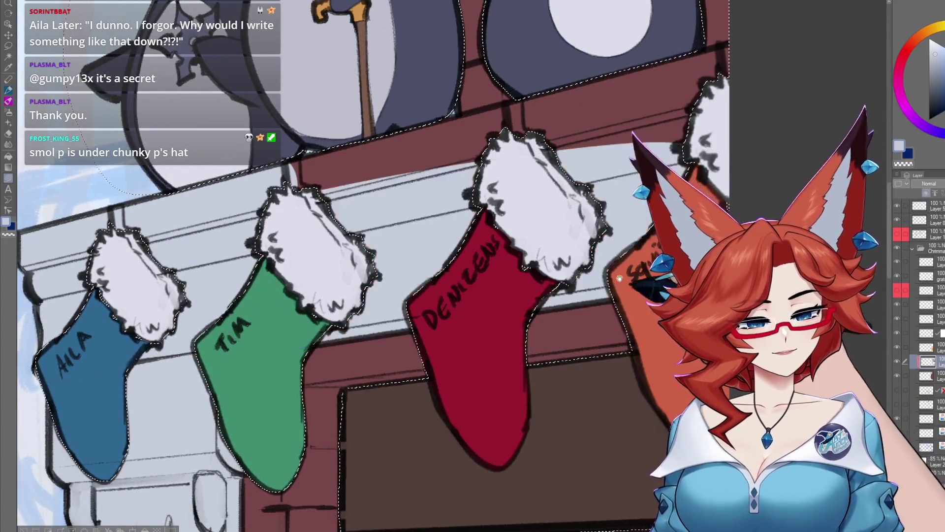
{"action": "left_click_drag", "start_coordinate": [619, 278], "coordinate": [502, 366]}
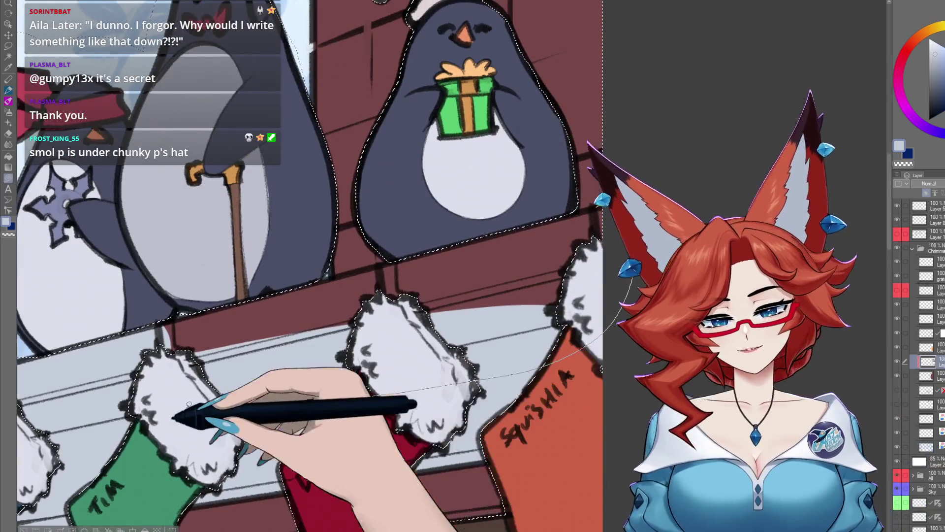
{"action": "mouse_move", "coordinate": [318, 397]}
{"action": "left_mouse_down"}
{"action": "mouse_move", "coordinate": [554, 298]}
{"action": "mouse_move", "coordinate": [480, 444]}
{"action": "left_mouse_up"}
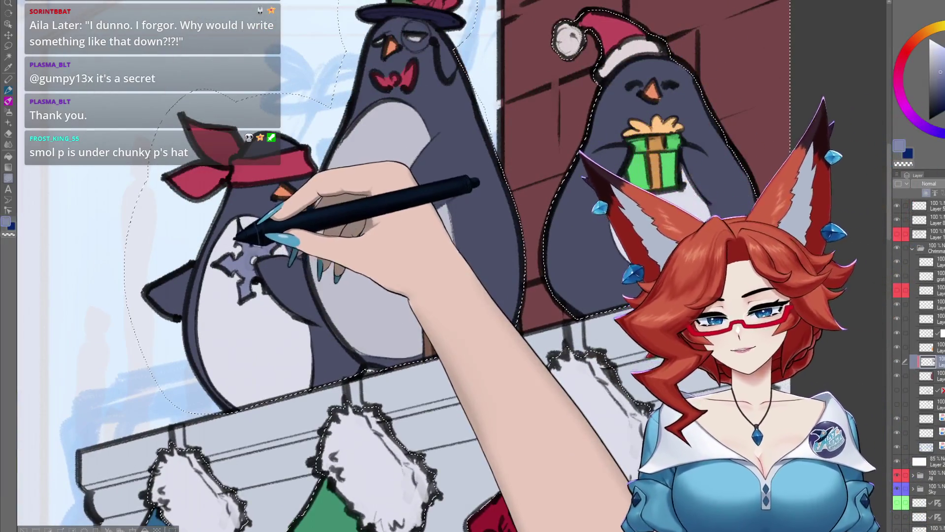
{"action": "left_click_drag", "start_coordinate": [236, 236], "coordinate": [391, 71]}
{"action": "scroll", "coordinate": [408, 264], "scroll_direction": "up", "scroll_amount": 3}
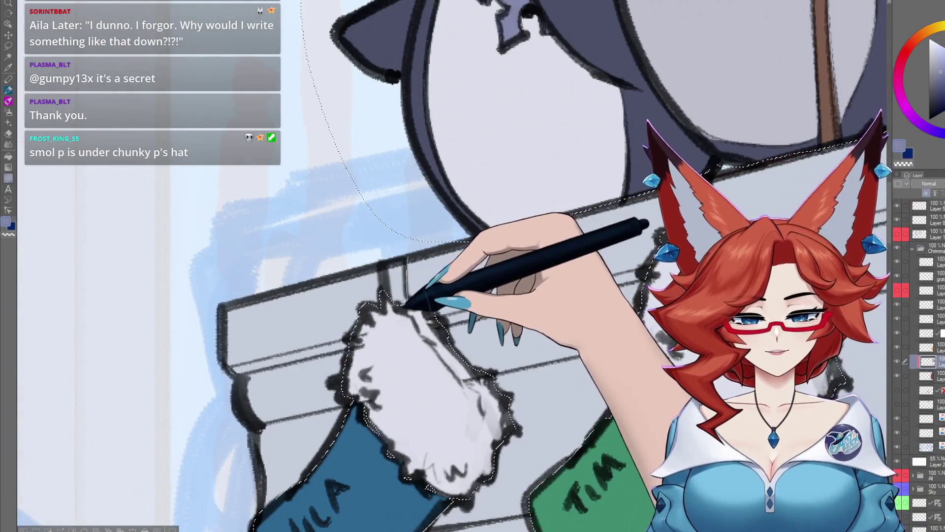
{"action": "scroll", "coordinate": [386, 233], "scroll_direction": "down", "scroll_amount": 3}
{"action": "scroll", "coordinate": [446, 246], "scroll_direction": "up", "scroll_amount": 4}
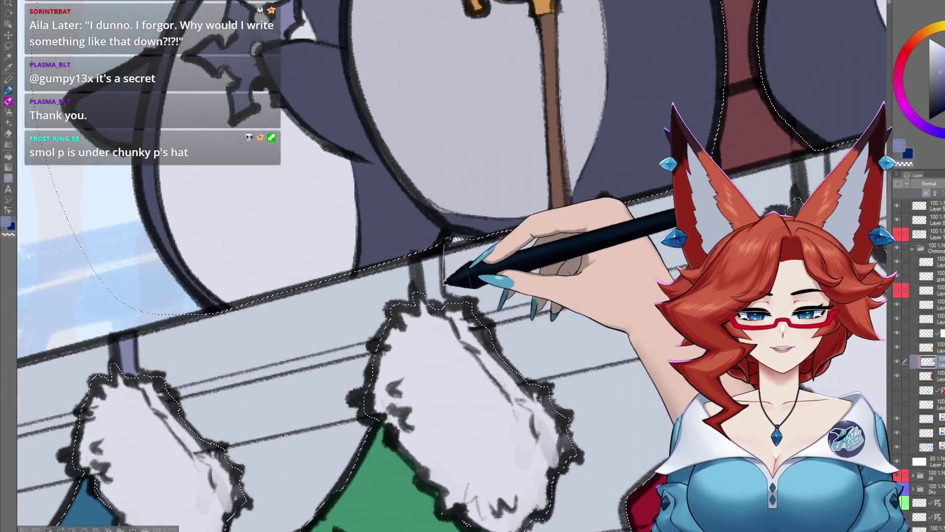
{"action": "scroll", "coordinate": [424, 235], "scroll_direction": "down", "scroll_amount": 3}
{"action": "scroll", "coordinate": [470, 267], "scroll_direction": "up", "scroll_amount": 3}
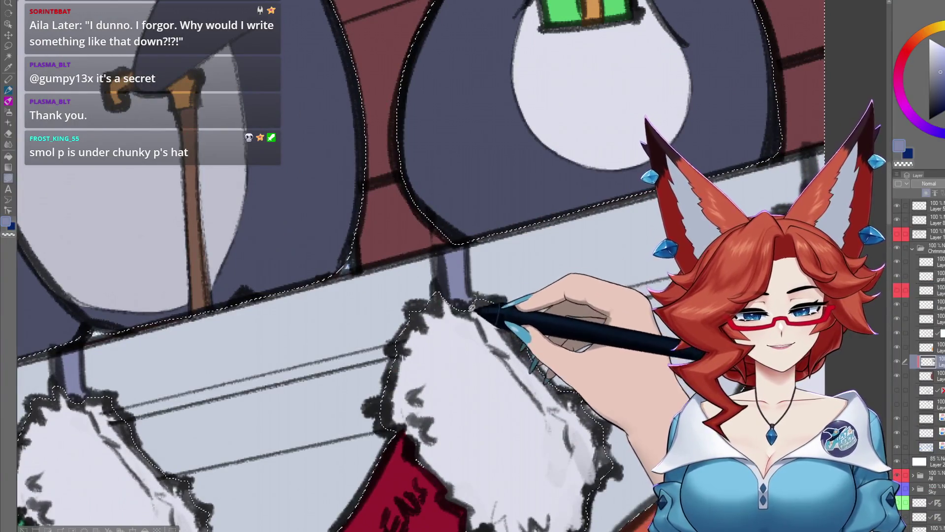
{"action": "scroll", "coordinate": [472, 307], "scroll_direction": "down", "scroll_amount": 3}
{"action": "scroll", "coordinate": [621, 290], "scroll_direction": "up", "scroll_amount": 4}
{"action": "scroll", "coordinate": [618, 220], "scroll_direction": "down", "scroll_amount": 3}
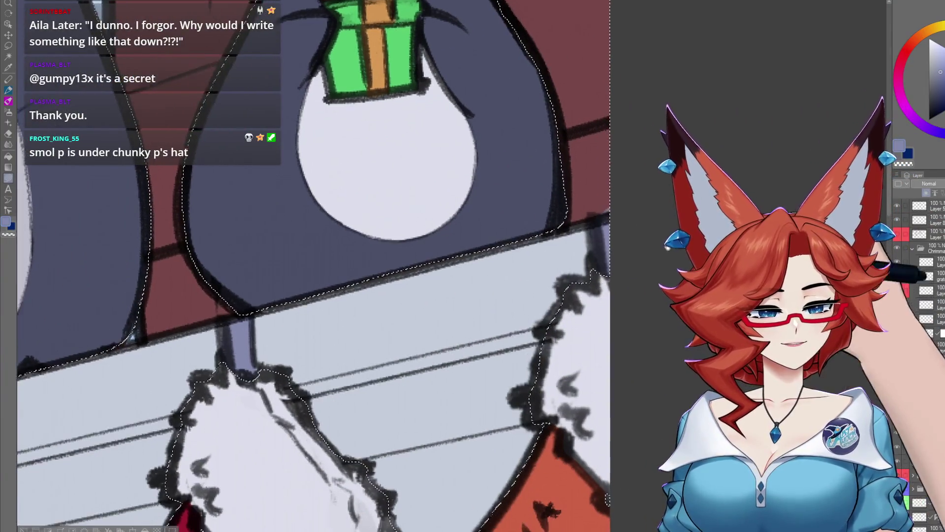
{"action": "scroll", "coordinate": [591, 211], "scroll_direction": "up", "scroll_amount": 3}
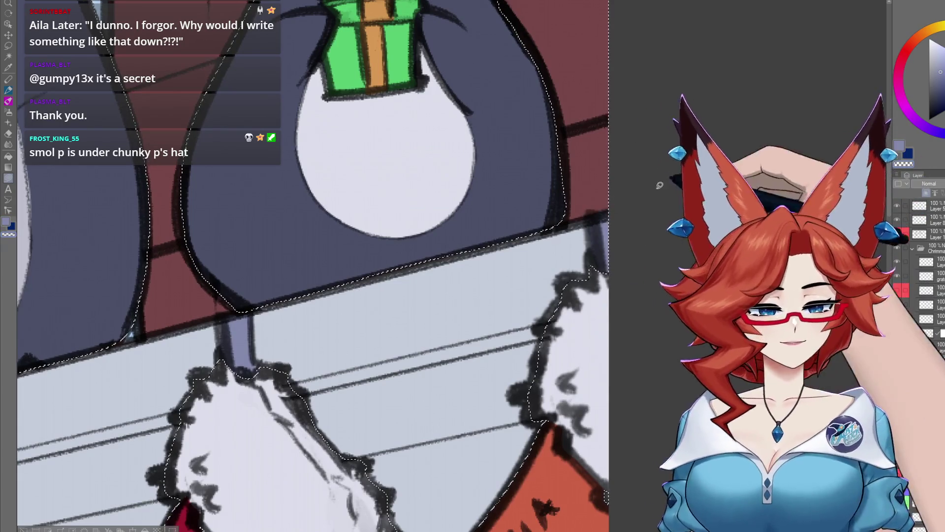
{"action": "scroll", "coordinate": [640, 216], "scroll_direction": "down", "scroll_amount": 3}
{"action": "scroll", "coordinate": [591, 281], "scroll_direction": "down", "scroll_amount": 3}
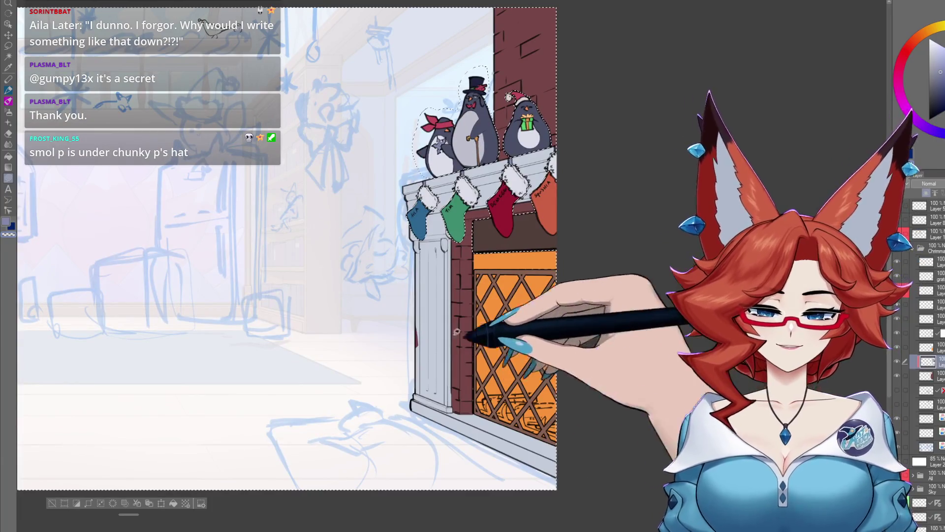
Pick a lighter, near-white colour and zoom in on the band above the fireplace opening
{"action": "left_click", "coordinate": [436, 315], "text": "alt"}
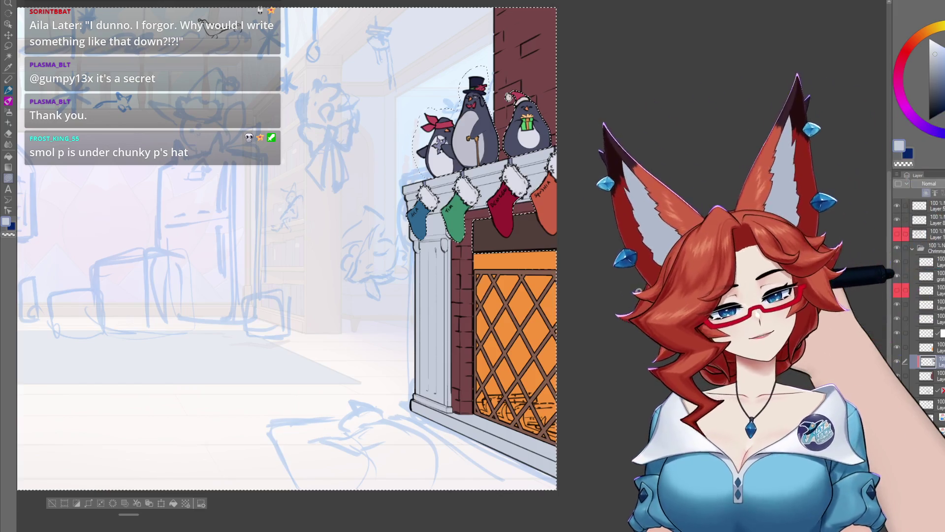
{"action": "scroll", "coordinate": [638, 291], "scroll_direction": "down", "scroll_amount": 2}
{"action": "scroll", "coordinate": [596, 338], "scroll_direction": "down", "scroll_amount": 2}
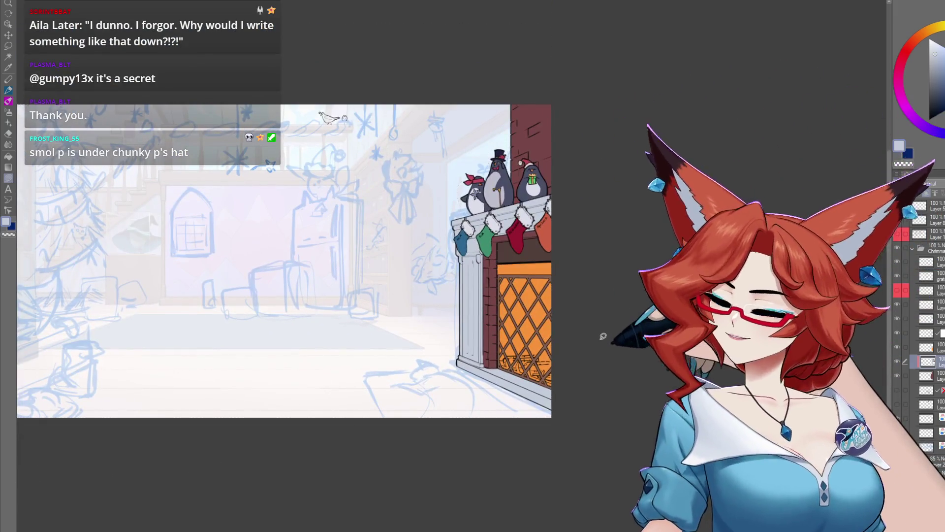
{"action": "scroll", "coordinate": [599, 331], "scroll_direction": "up", "scroll_amount": 1}
{"action": "scroll", "coordinate": [565, 293], "scroll_direction": "up", "scroll_amount": 1}
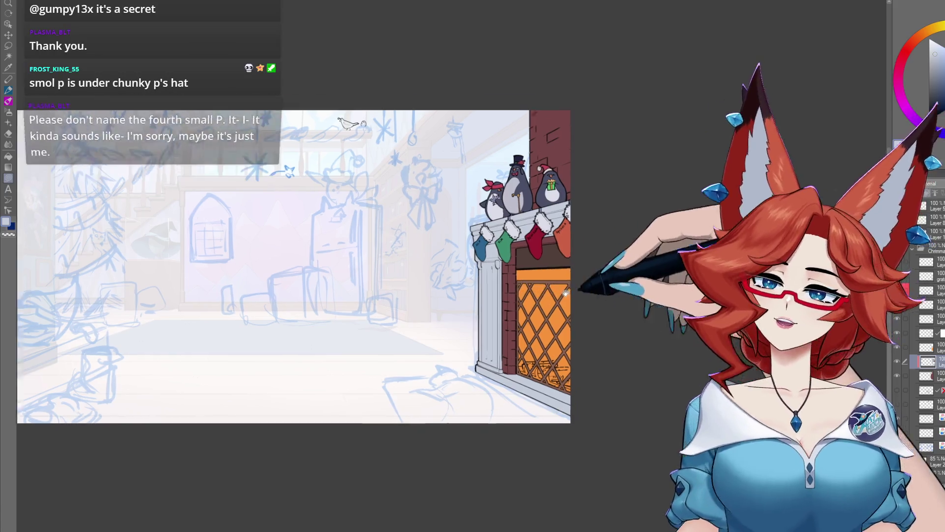
{"action": "scroll", "coordinate": [566, 292], "scroll_direction": "up", "scroll_amount": 1}
{"action": "scroll", "coordinate": [565, 290], "scroll_direction": "up", "scroll_amount": 1}
{"action": "scroll", "coordinate": [565, 286], "scroll_direction": "up", "scroll_amount": 1}
{"action": "scroll", "coordinate": [564, 282], "scroll_direction": "up", "scroll_amount": 1}
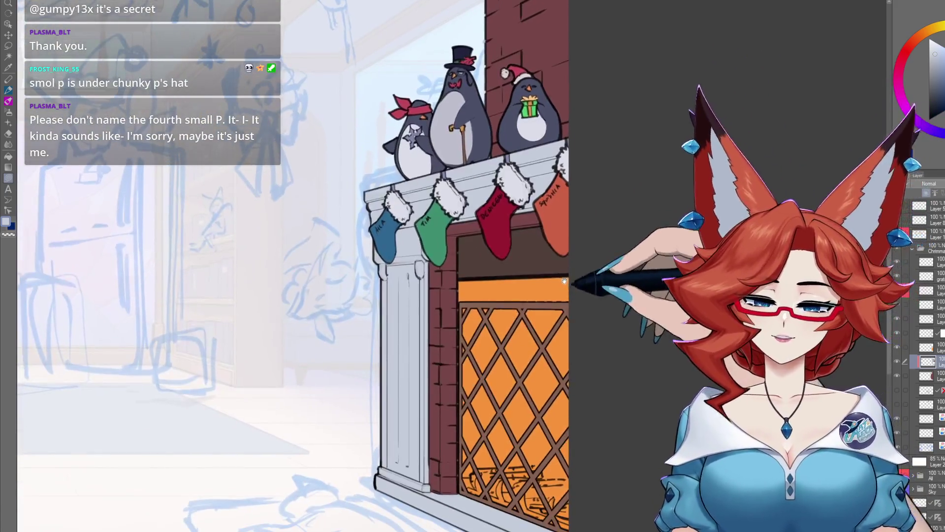
Magic-wand select the band above the opening and fill it near-black dark brown
{"action": "key", "text": "w"}
{"action": "left_click", "coordinate": [563, 272]}
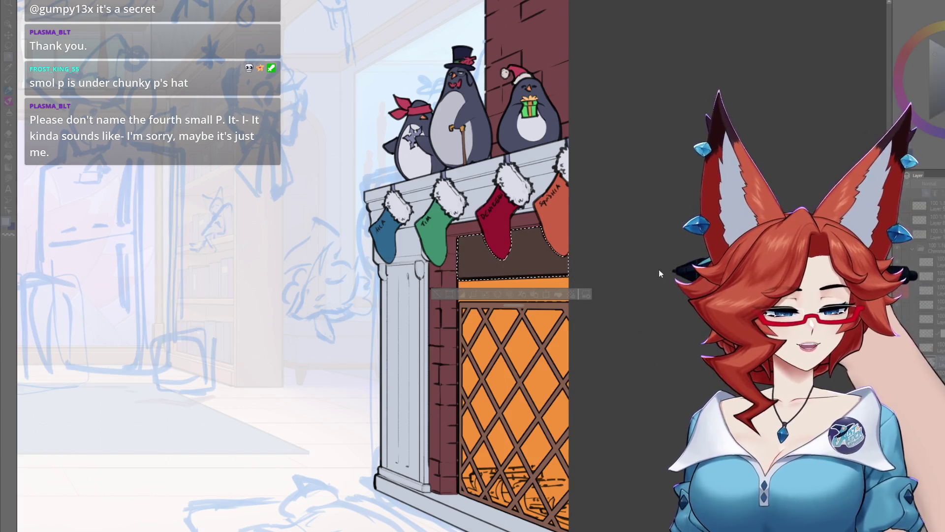
{"action": "key", "text": "alt+BackSpace"}
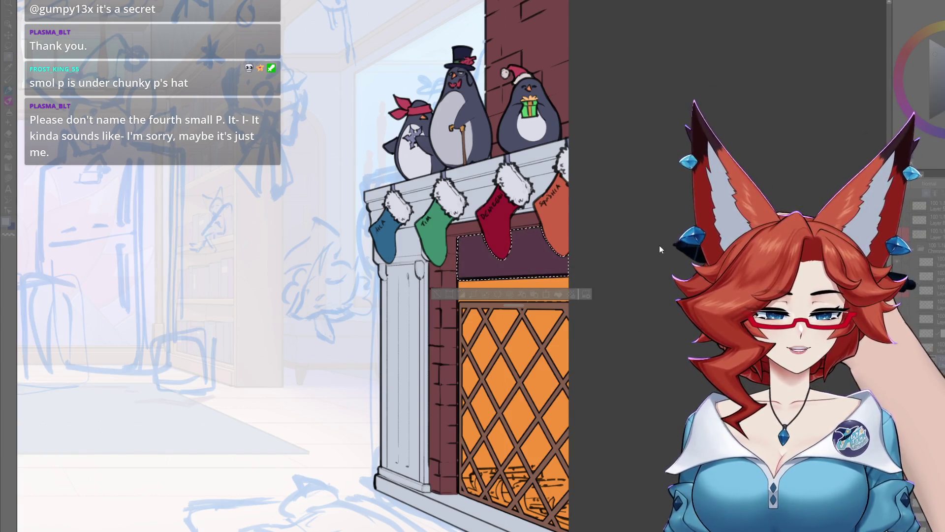
{"action": "key", "text": "alt+BackSpace"}
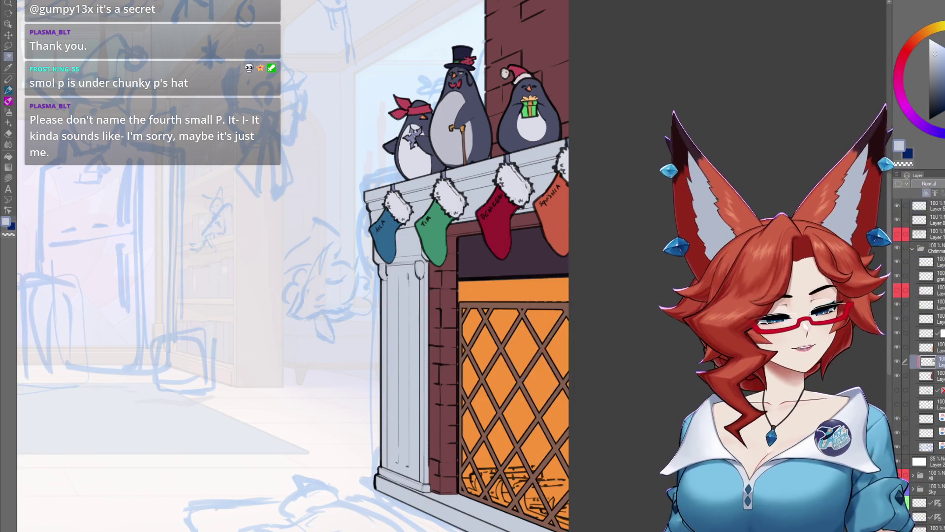
{"action": "scroll", "coordinate": [532, 345], "scroll_direction": "down", "scroll_amount": 2}
{"action": "scroll", "coordinate": [533, 346], "scroll_direction": "down", "scroll_amount": 2}
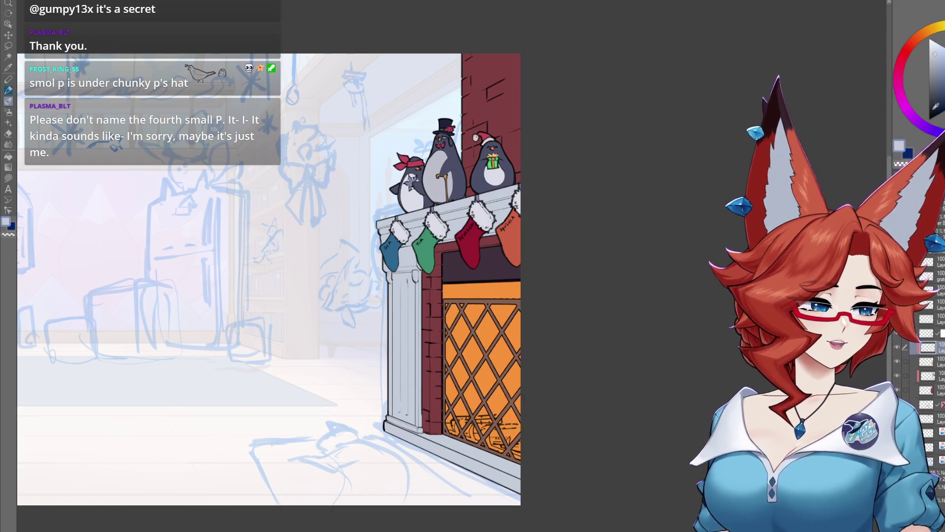
{"action": "left_click_drag", "start_coordinate": [620, 303], "coordinate": [581, 267]}
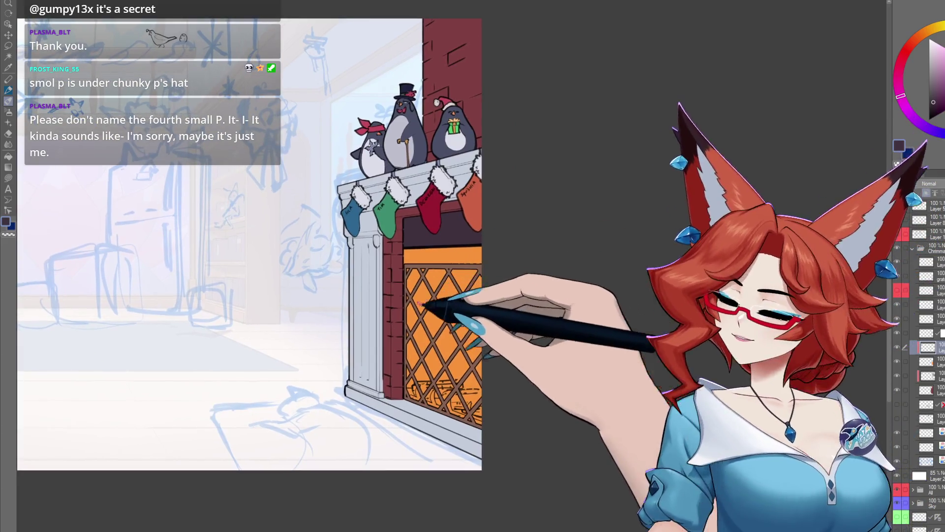
Darken the top of the opening, then brush cream and orange flames behind the lattice
{"action": "mouse_move", "coordinate": [424, 243]}
{"action": "left_mouse_down"}
{"action": "mouse_move", "coordinate": [405, 335]}
{"action": "mouse_move", "coordinate": [475, 275]}
{"action": "mouse_move", "coordinate": [462, 292]}
{"action": "left_mouse_up"}
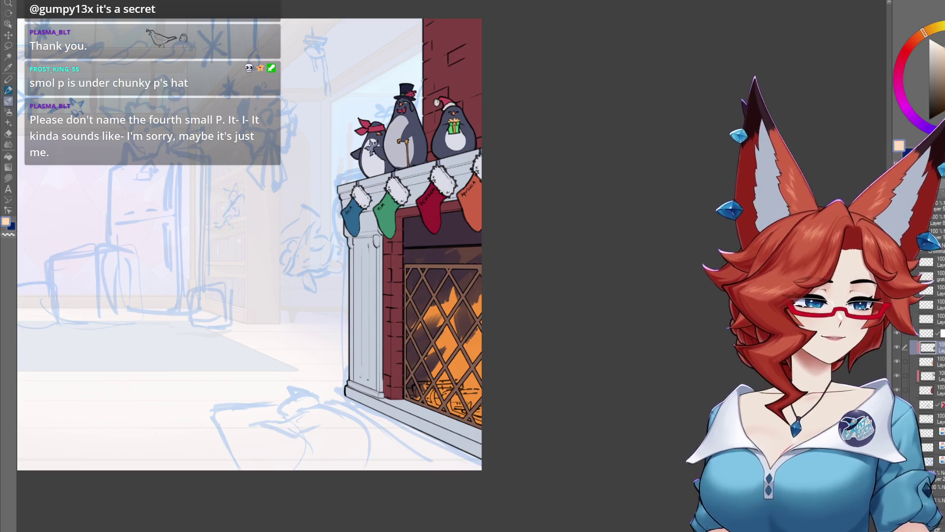
{"action": "left_click", "coordinate": [934, 31]}
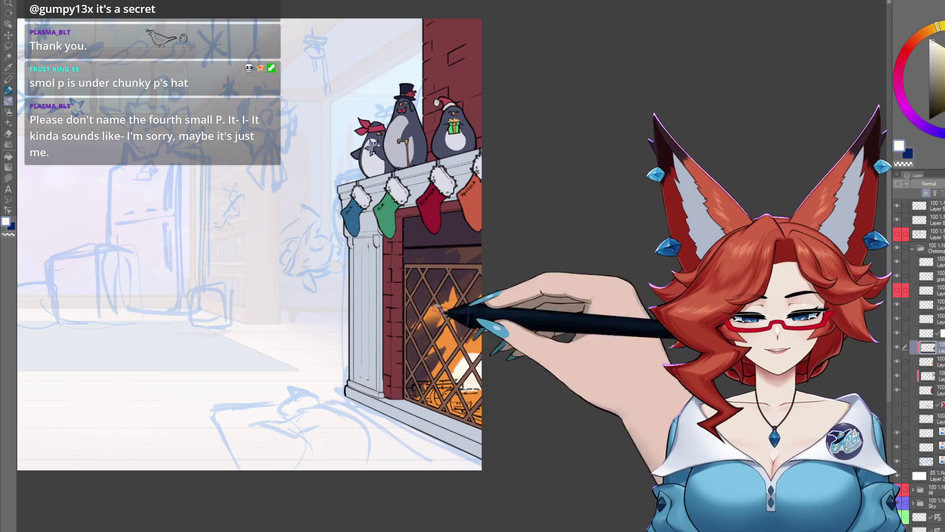
{"action": "left_click", "coordinate": [481, 350], "text": "alt"}
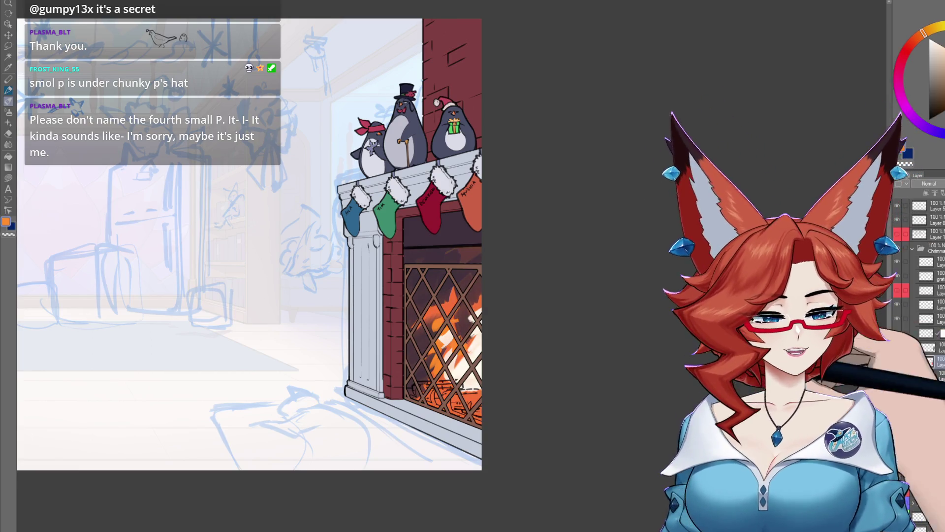
{"action": "left_click", "coordinate": [437, 252], "text": "alt"}
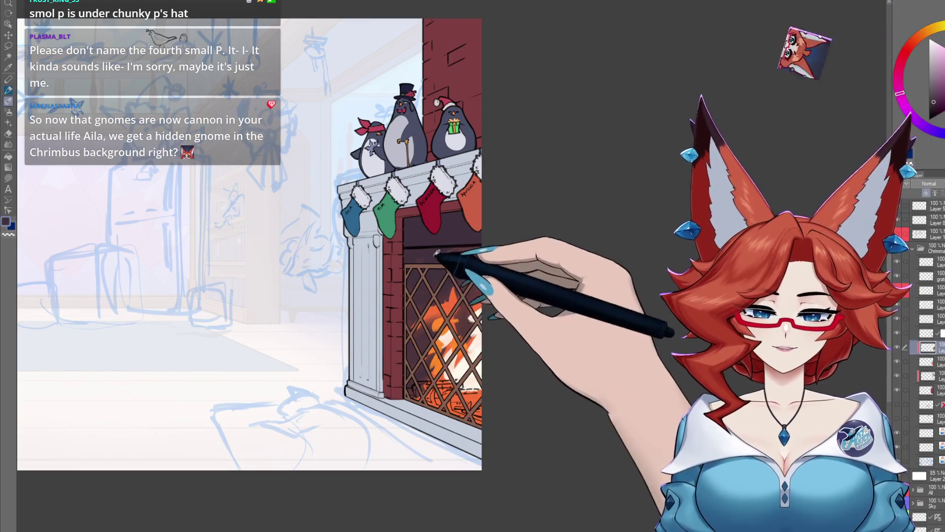
Add dark shadows and deeper orange flames behind the grate, checking the fire from further away
{"action": "left_click_drag", "start_coordinate": [437, 252], "coordinate": [474, 186]}
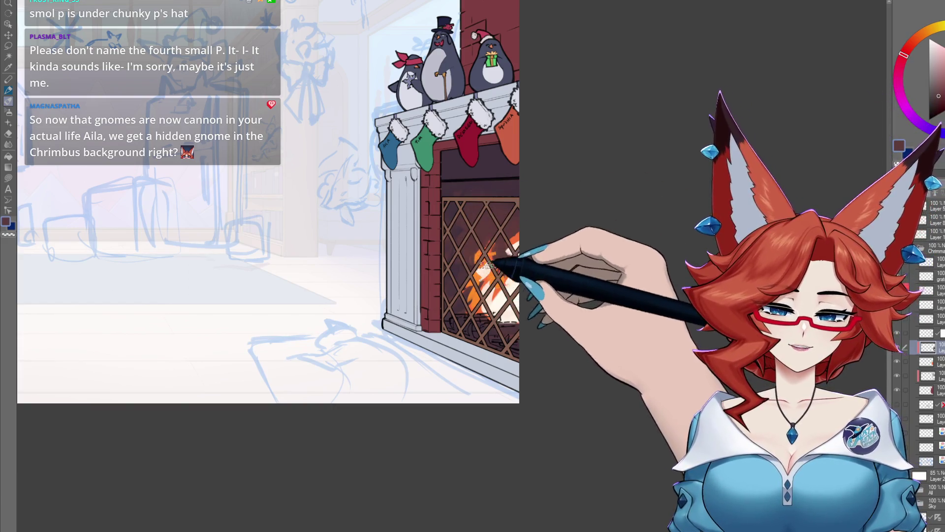
{"action": "left_click", "coordinate": [489, 273], "text": "alt"}
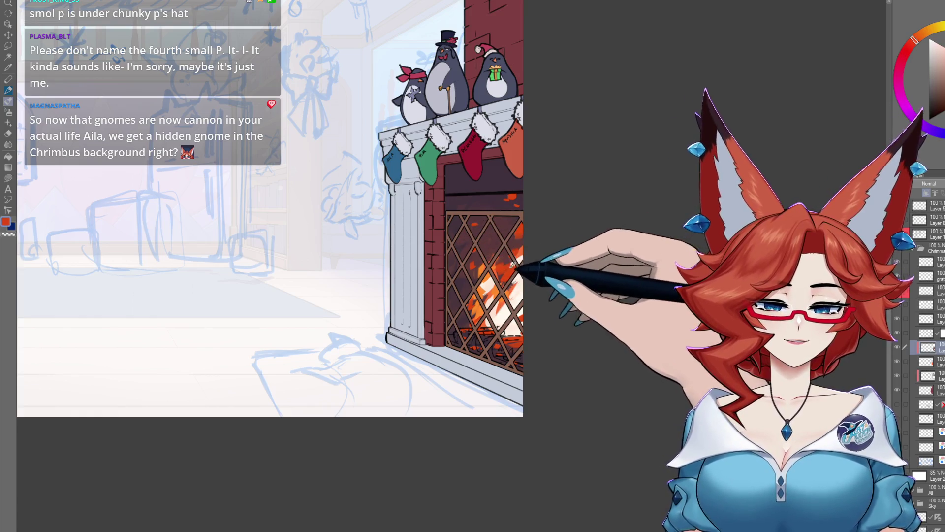
{"action": "left_click_drag", "start_coordinate": [523, 290], "coordinate": [563, 327]}
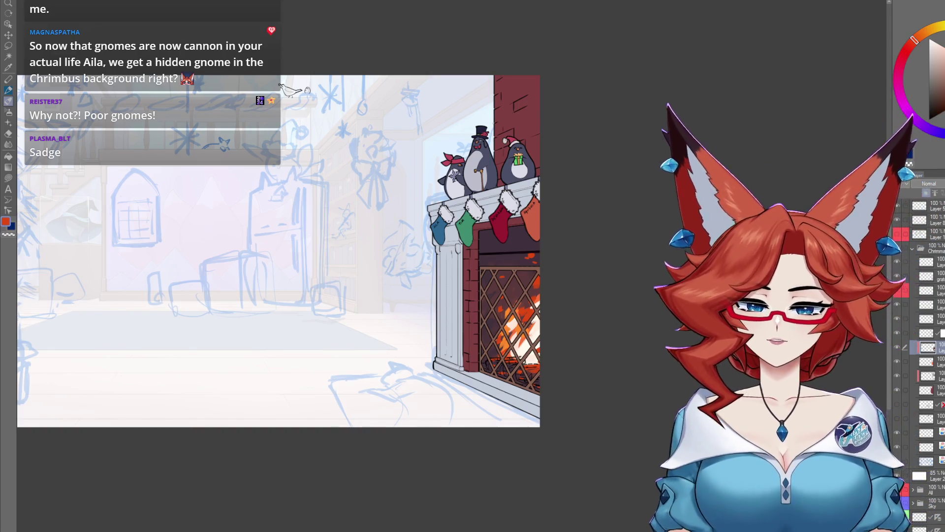
Hide the white 85% fading layer to reveal the coloured den, then zoom in on the grate
{"action": "mouse_move", "coordinate": [535, 410]}
{"action": "left_mouse_down"}
{"action": "mouse_move", "coordinate": [624, 320]}
{"action": "mouse_move", "coordinate": [591, 368]}
{"action": "mouse_move", "coordinate": [567, 364]}
{"action": "mouse_move", "coordinate": [565, 373]}
{"action": "left_mouse_up"}
{"action": "scroll", "coordinate": [624, 320], "scroll_direction": "down", "scroll_amount": 3}
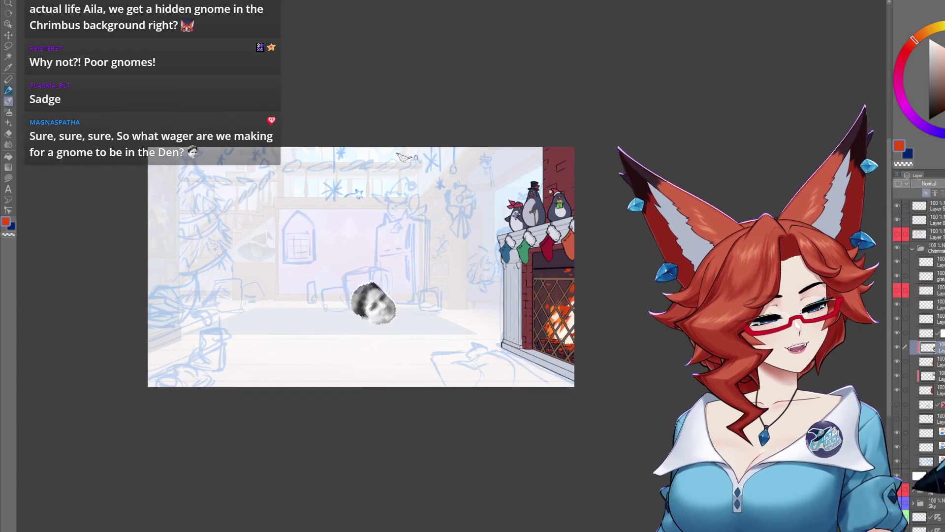
{"action": "left_click", "coordinate": [897, 475]}
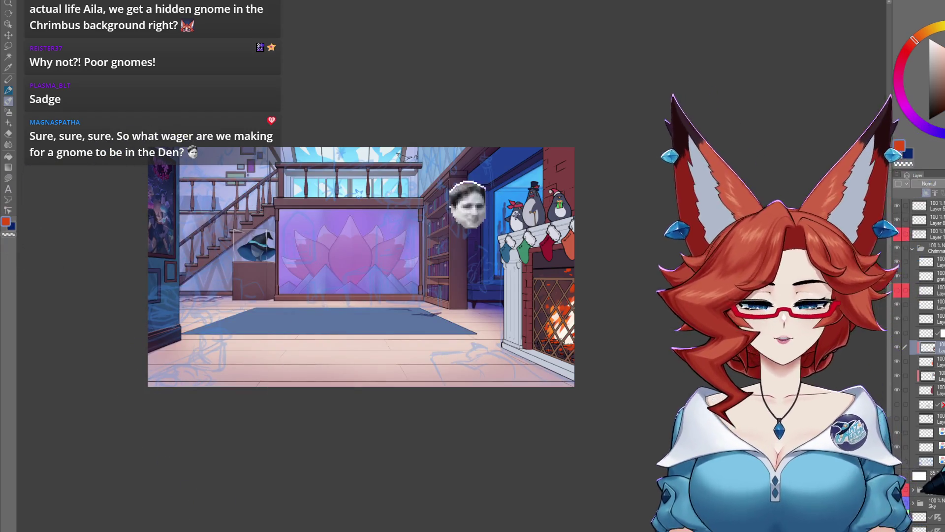
{"action": "scroll", "coordinate": [632, 417], "scroll_direction": "up", "scroll_amount": 3}
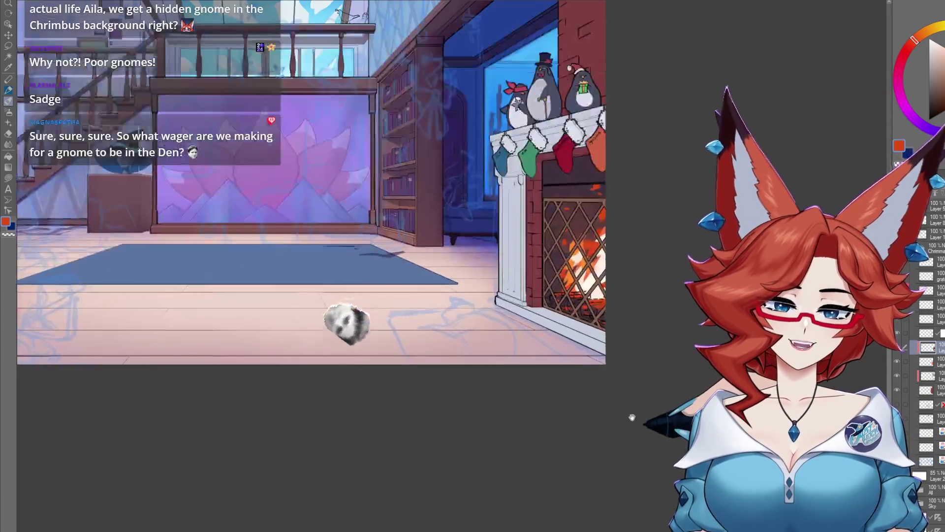
{"action": "left_click_drag", "start_coordinate": [632, 417], "coordinate": [643, 455]}
{"action": "scroll", "coordinate": [639, 456], "scroll_direction": "down", "scroll_amount": 3}
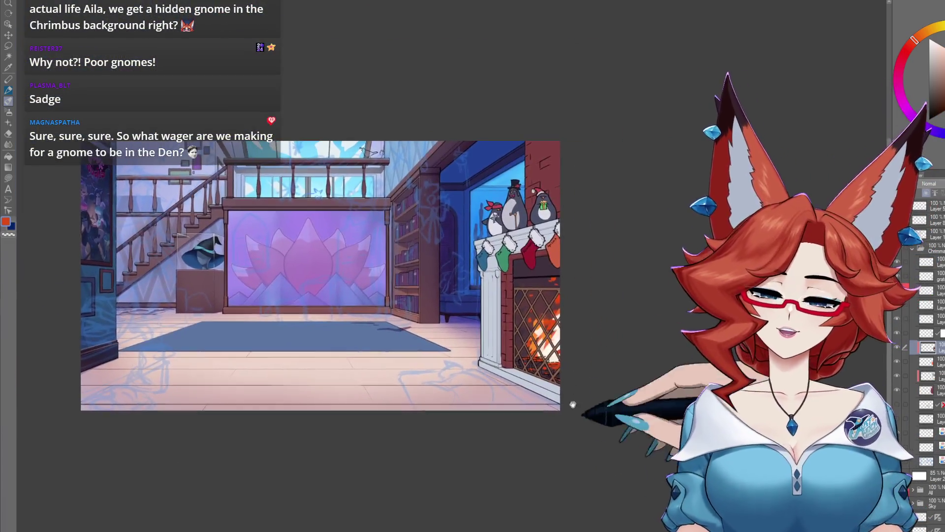
{"action": "scroll", "coordinate": [610, 373], "scroll_direction": "up", "scroll_amount": 3}
{"action": "scroll", "coordinate": [597, 382], "scroll_direction": "up", "scroll_amount": 2}
{"action": "mouse_move", "coordinate": [586, 382]}
{"action": "left_mouse_down"}
{"action": "mouse_move", "coordinate": [533, 368]}
{"action": "mouse_move", "coordinate": [552, 417]}
{"action": "left_mouse_up"}
{"action": "scroll", "coordinate": [533, 369], "scroll_direction": "up", "scroll_amount": 2}
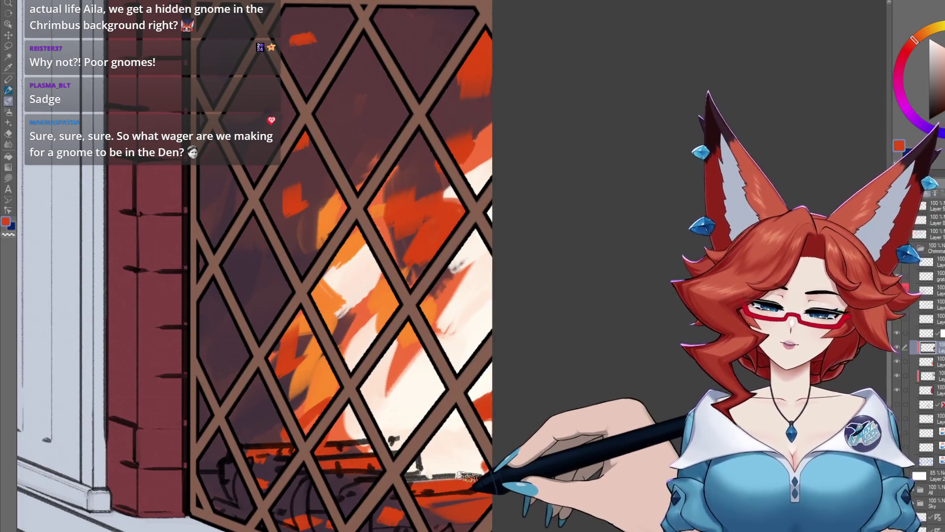
Inspect the lattice and den, then turn the white 85% layer back on to fade the room
{"action": "scroll", "coordinate": [468, 463], "scroll_direction": "up", "scroll_amount": 2}
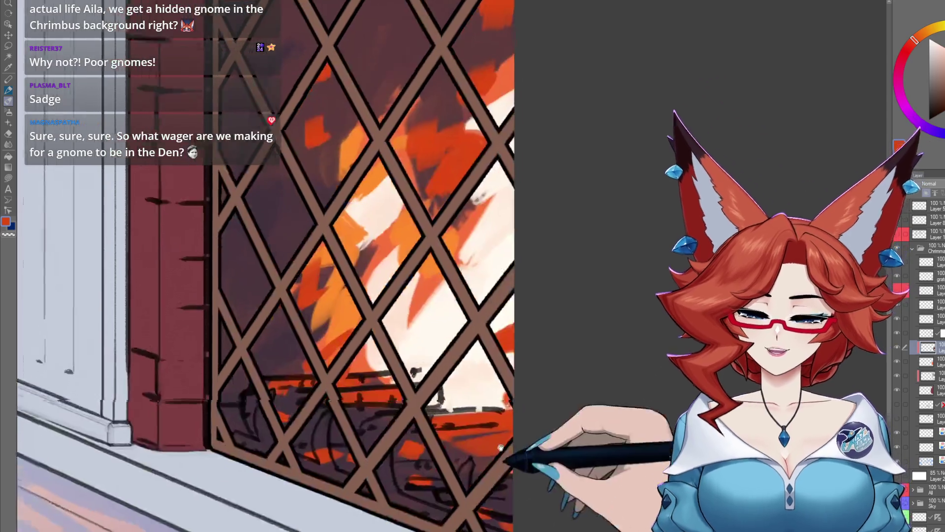
{"action": "mouse_move", "coordinate": [506, 454]}
{"action": "left_mouse_down"}
{"action": "mouse_move", "coordinate": [510, 428]}
{"action": "mouse_move", "coordinate": [491, 488]}
{"action": "left_mouse_up"}
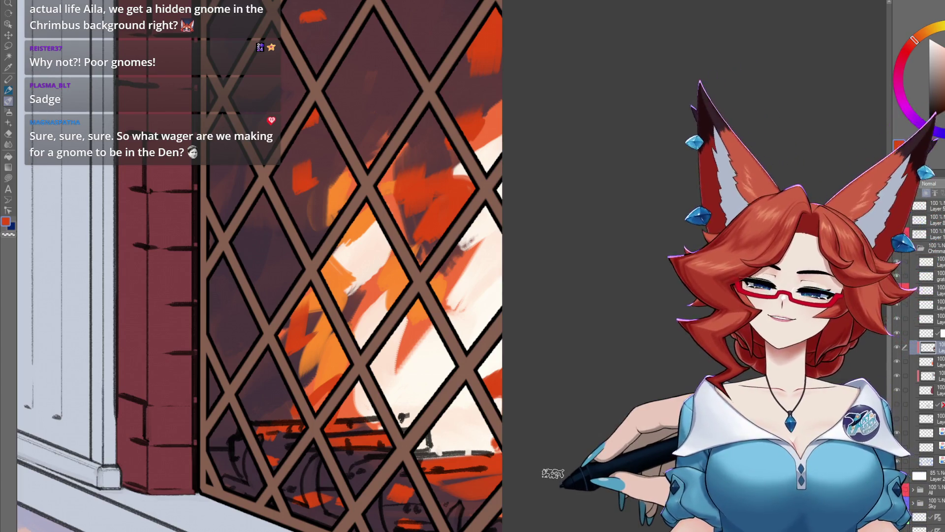
{"action": "scroll", "coordinate": [552, 474], "scroll_direction": "down", "scroll_amount": 2}
{"action": "scroll", "coordinate": [560, 446], "scroll_direction": "down", "scroll_amount": 2}
{"action": "scroll", "coordinate": [554, 477], "scroll_direction": "down", "scroll_amount": 2}
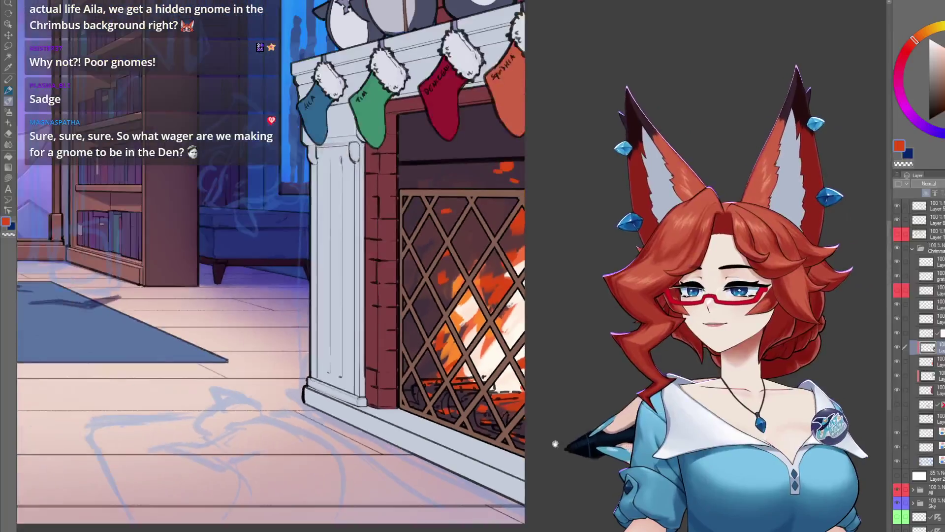
{"action": "scroll", "coordinate": [553, 443], "scroll_direction": "down", "scroll_amount": 2}
{"action": "scroll", "coordinate": [566, 440], "scroll_direction": "down", "scroll_amount": 2}
{"action": "scroll", "coordinate": [558, 430], "scroll_direction": "down", "scroll_amount": 1}
{"action": "scroll", "coordinate": [561, 441], "scroll_direction": "down", "scroll_amount": 2}
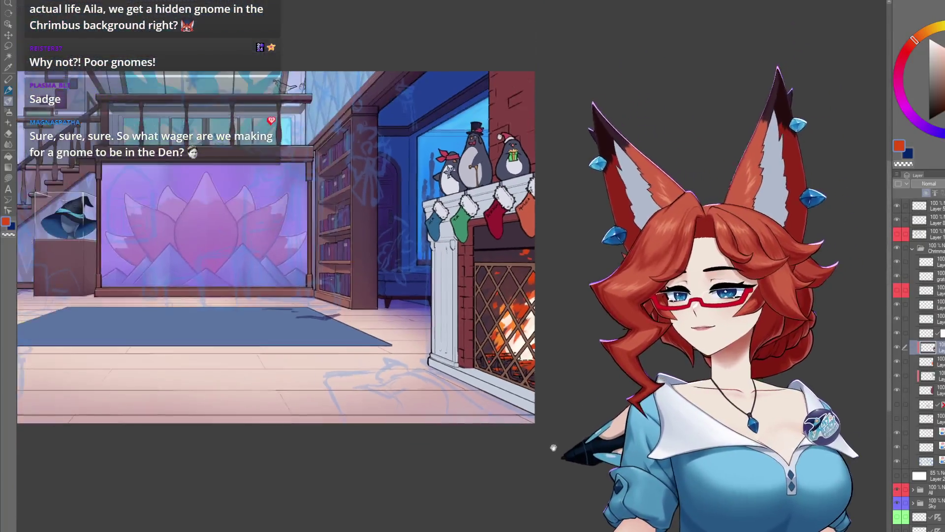
{"action": "scroll", "coordinate": [555, 445], "scroll_direction": "down", "scroll_amount": 1}
{"action": "mouse_move", "coordinate": [555, 445]}
{"action": "left_mouse_down"}
{"action": "mouse_move", "coordinate": [560, 460]}
{"action": "mouse_move", "coordinate": [578, 439]}
{"action": "mouse_move", "coordinate": [559, 468]}
{"action": "left_mouse_up"}
{"action": "scroll", "coordinate": [559, 468], "scroll_direction": "up", "scroll_amount": 2}
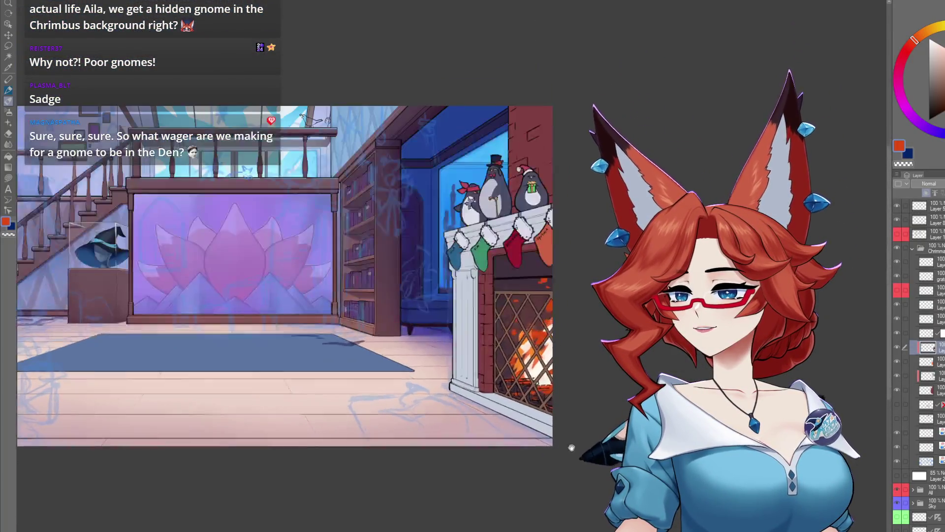
{"action": "scroll", "coordinate": [572, 443], "scroll_direction": "up", "scroll_amount": 1}
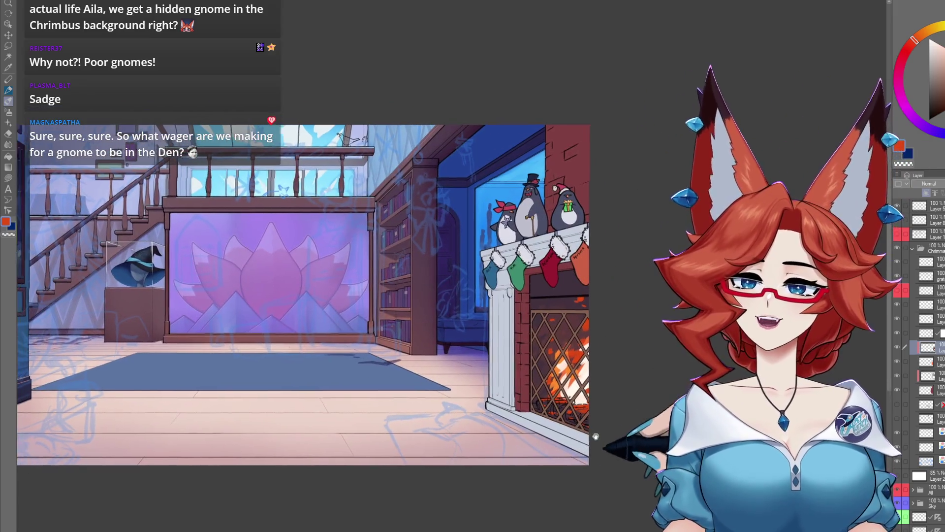
{"action": "left_click_drag", "start_coordinate": [634, 386], "coordinate": [673, 385]}
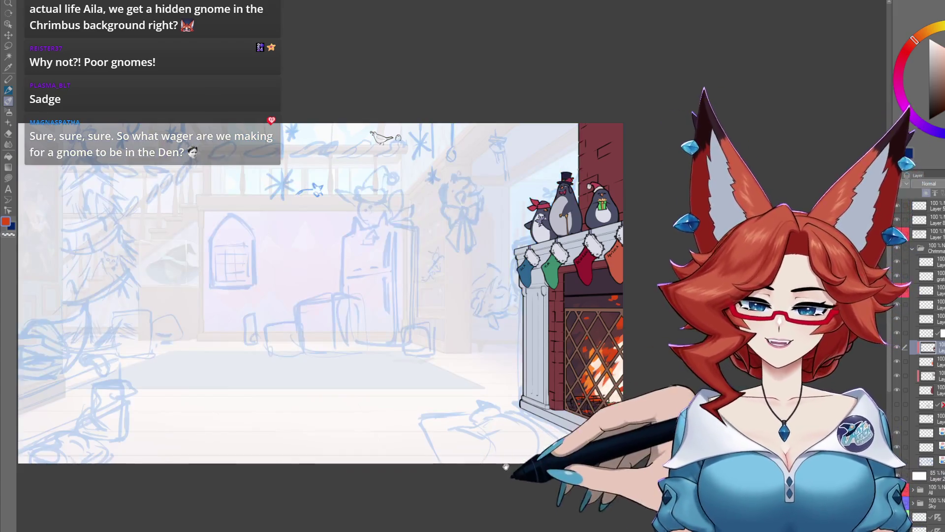
{"action": "left_click_drag", "start_coordinate": [511, 469], "coordinate": [536, 470]}
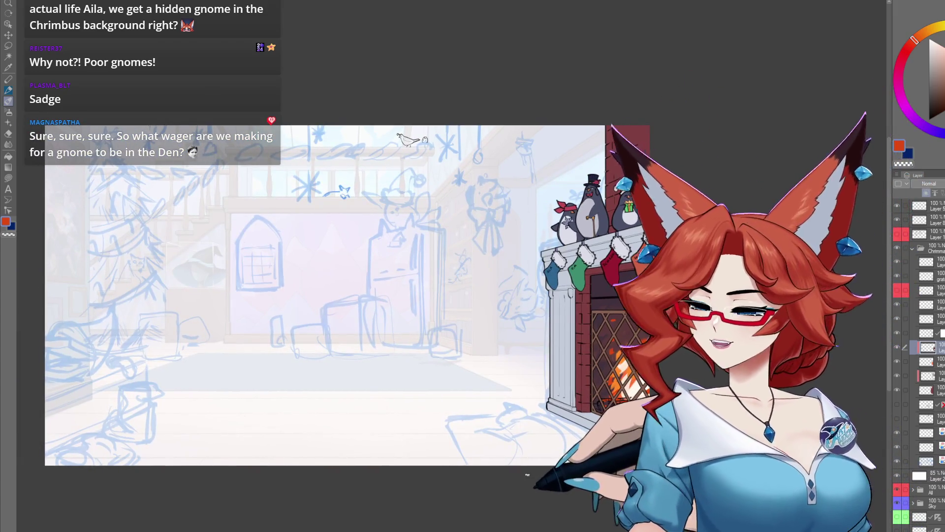